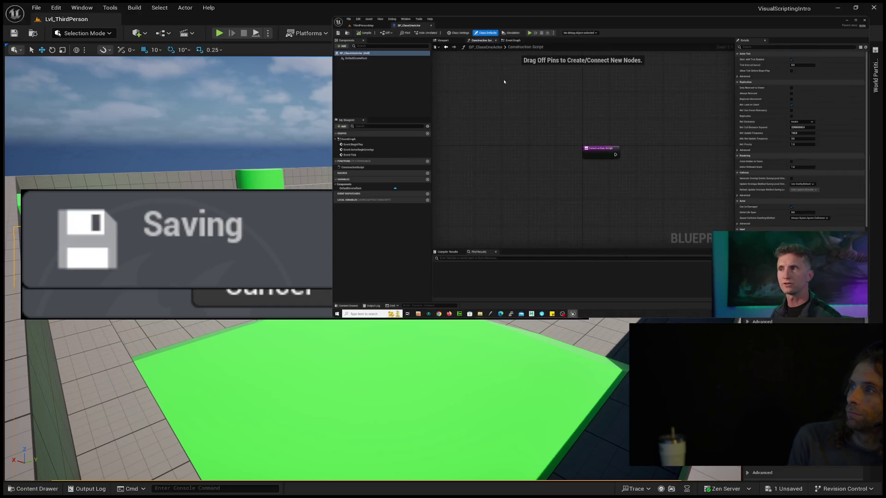
Switch BP_ClassOneActor's Blueprint editor from the Construction Script to the EventGraph.
{"action": "mouse_move", "coordinate": [462, 263]}
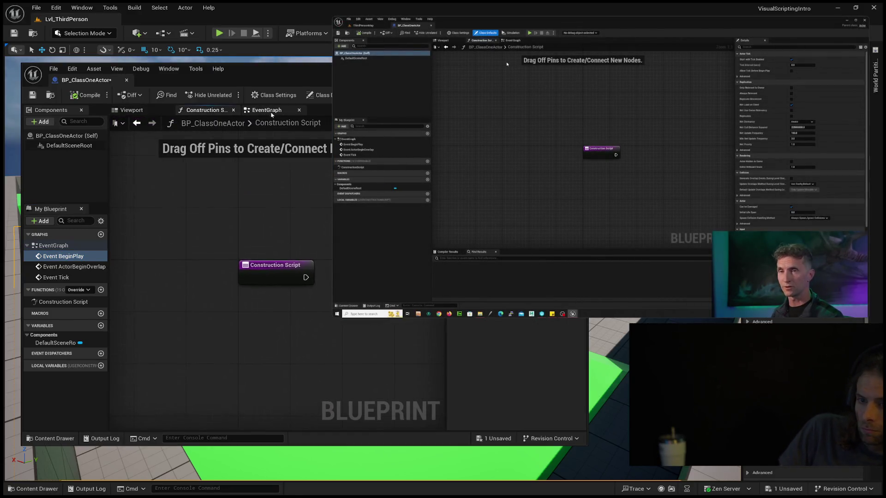
{"action": "left_click", "coordinate": [271, 113]}
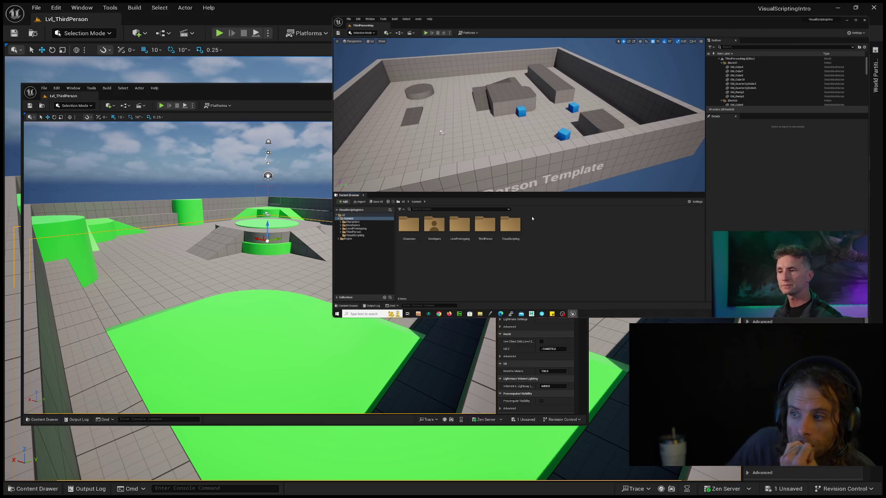
{"action": "mouse_move", "coordinate": [431, 219]}
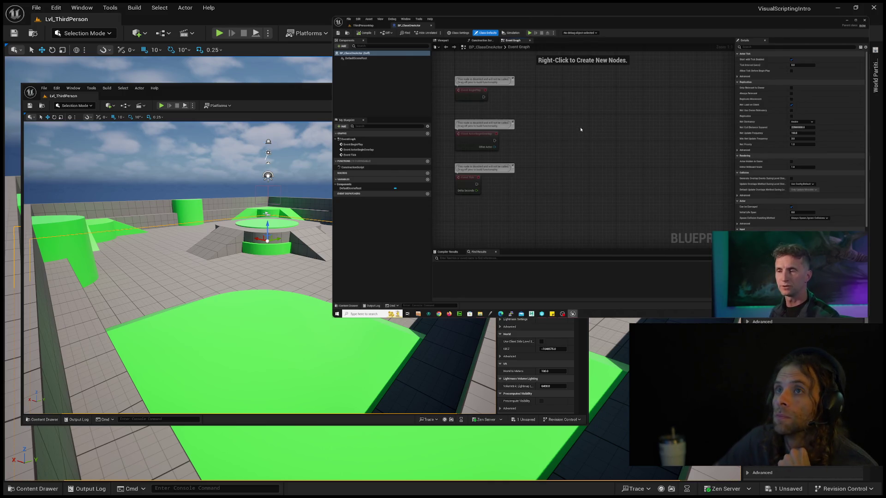
Pause the YouTube tutorial in the picture-in-picture player so it stays paused.
{"action": "mouse_move", "coordinate": [588, 121]}
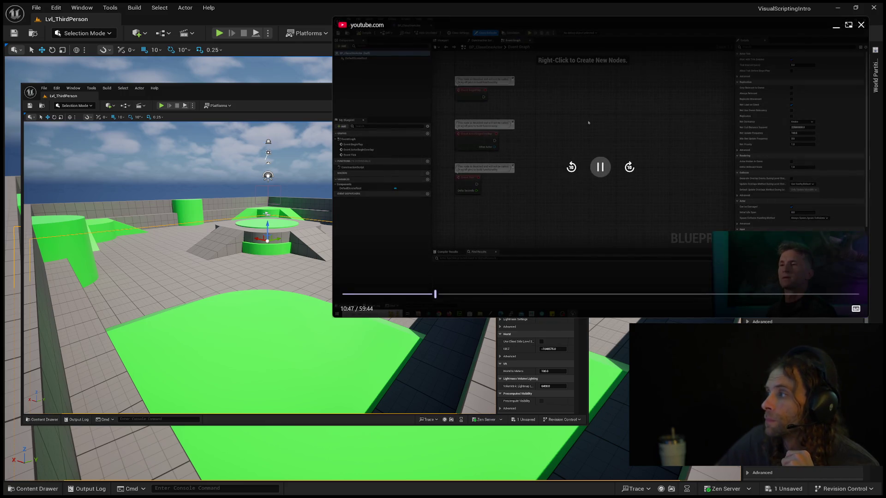
{"action": "left_click", "coordinate": [601, 169]}
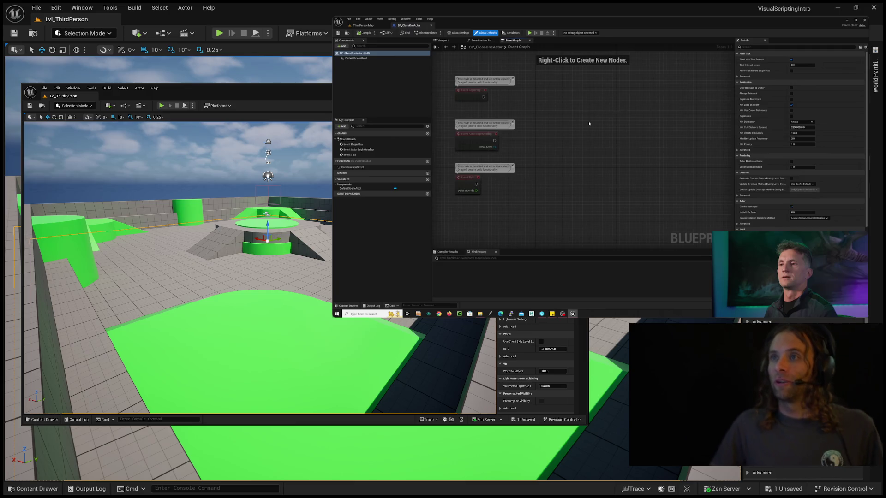
{"action": "left_click", "coordinate": [442, 68]}
{"action": "left_click", "coordinate": [442, 69]}
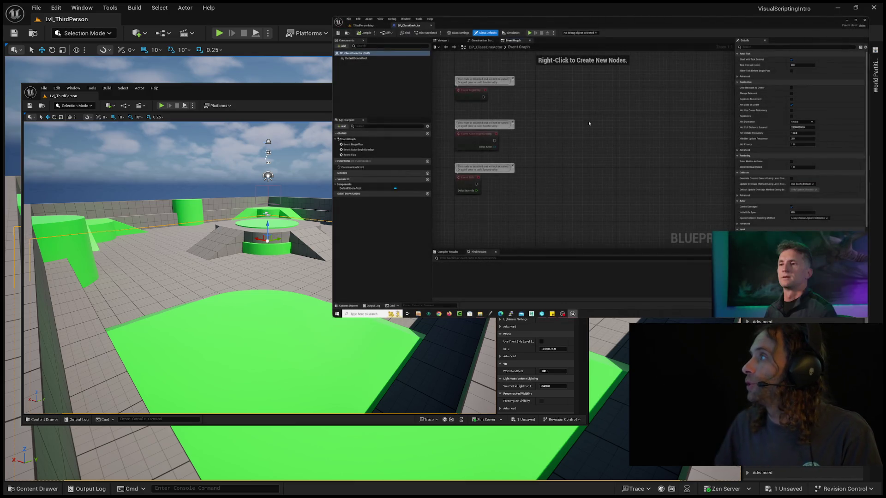
{"action": "left_click", "coordinate": [471, 98]}
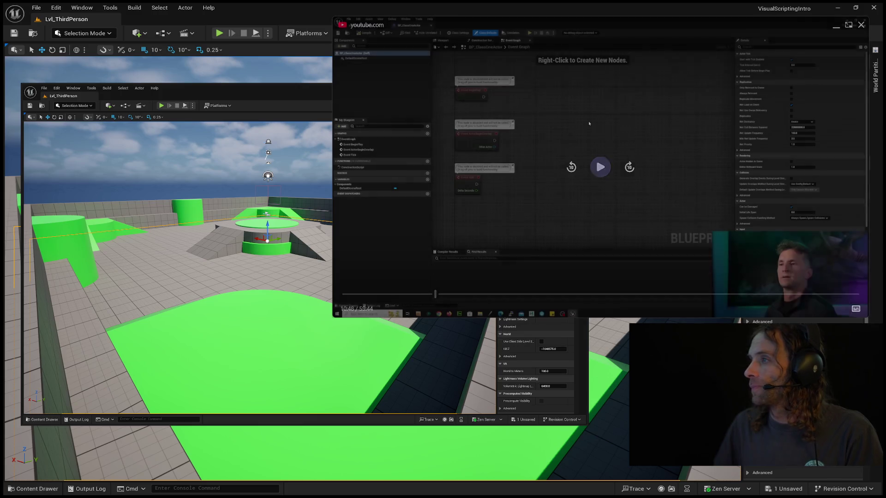
Resume the YouTube tutorial video.
{"action": "left_click", "coordinate": [471, 99]}
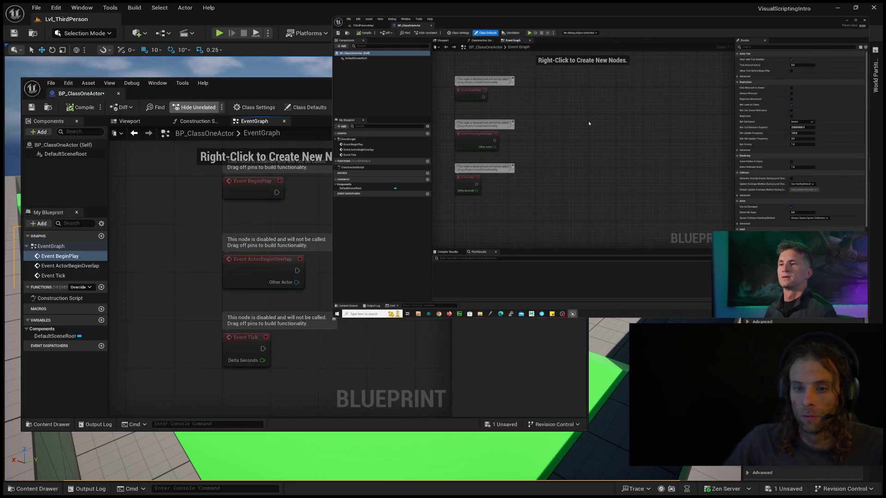
Glance at the Construction Script, return to the EventGraph, and resume the tutorial video.
{"action": "left_click", "coordinate": [196, 121]}
{"action": "left_click", "coordinate": [257, 120]}
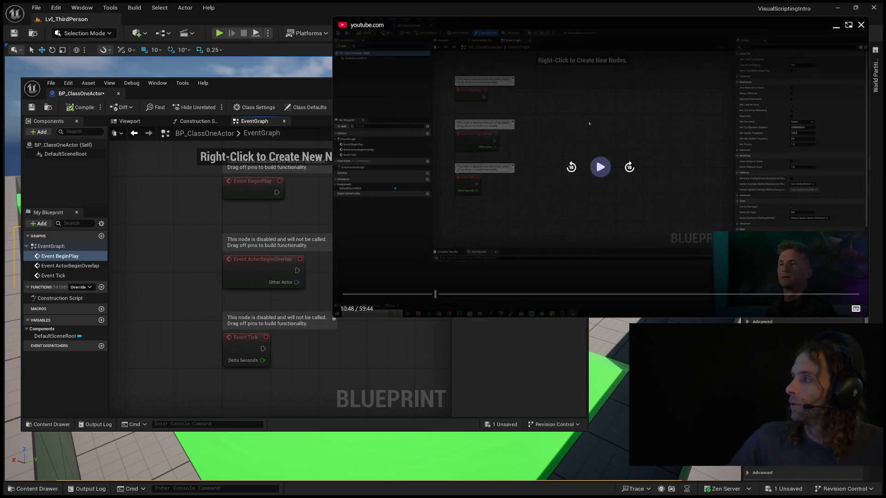
{"action": "left_click", "coordinate": [599, 167]}
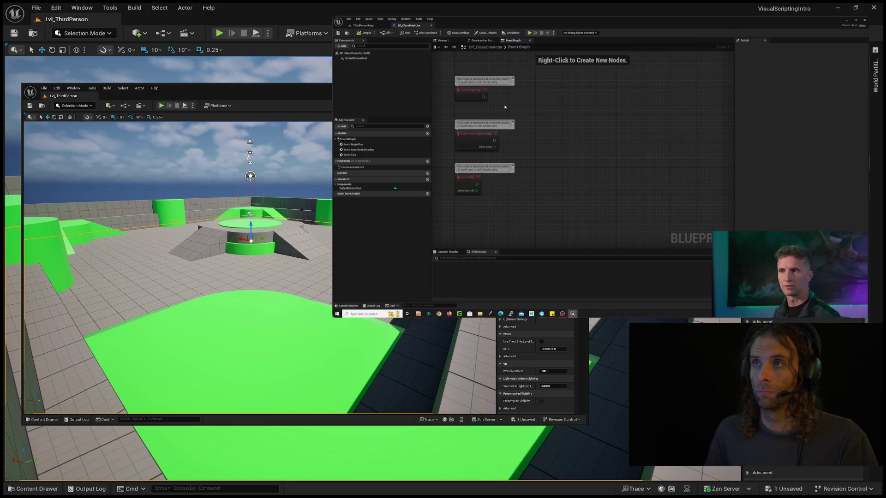
Select the Event Tick node, nudging it and Event BeginPlay slightly in the graph.
{"action": "mouse_move", "coordinate": [482, 99]}
{"action": "left_mouse_down"}
{"action": "mouse_move", "coordinate": [537, 95]}
{"action": "mouse_move", "coordinate": [488, 96]}
{"action": "mouse_move", "coordinate": [497, 103]}
{"action": "mouse_move", "coordinate": [492, 97]}
{"action": "left_mouse_up"}
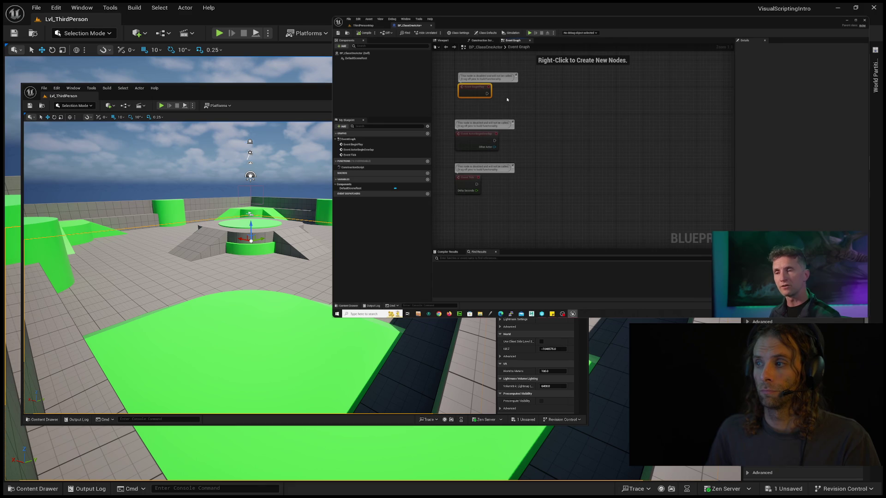
{"action": "left_click", "coordinate": [468, 178]}
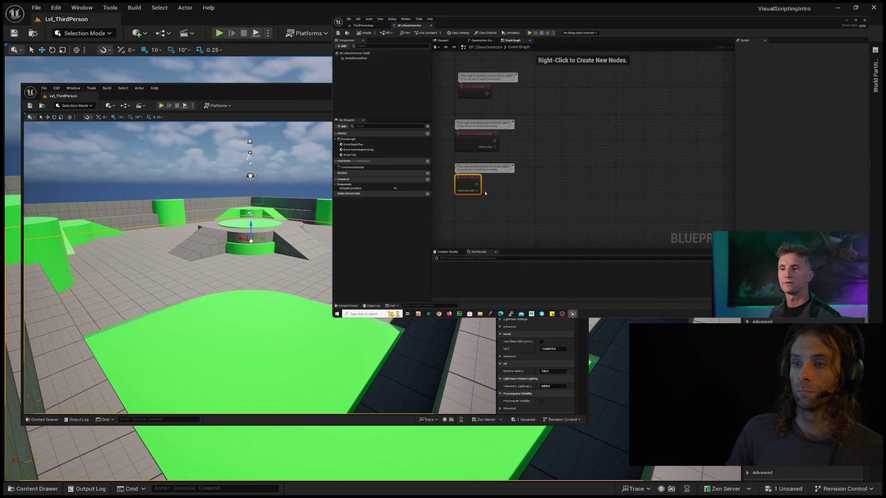
{"action": "left_click_drag", "start_coordinate": [470, 181], "coordinate": [474, 180]}
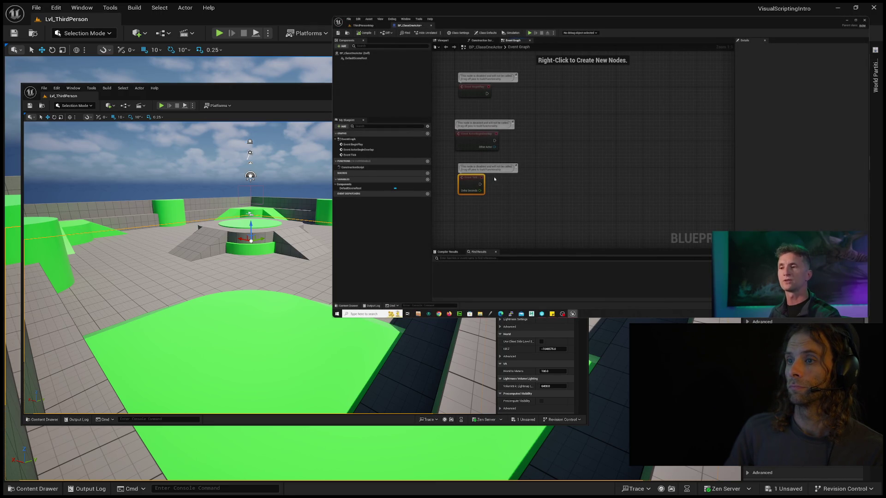
{"action": "left_click_drag", "start_coordinate": [477, 179], "coordinate": [473, 178]}
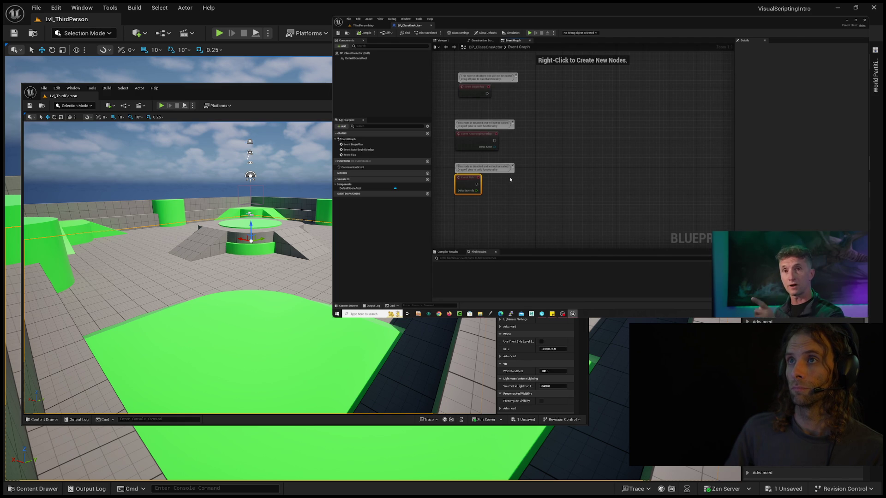
{"action": "left_click_drag", "start_coordinate": [475, 179], "coordinate": [479, 178]}
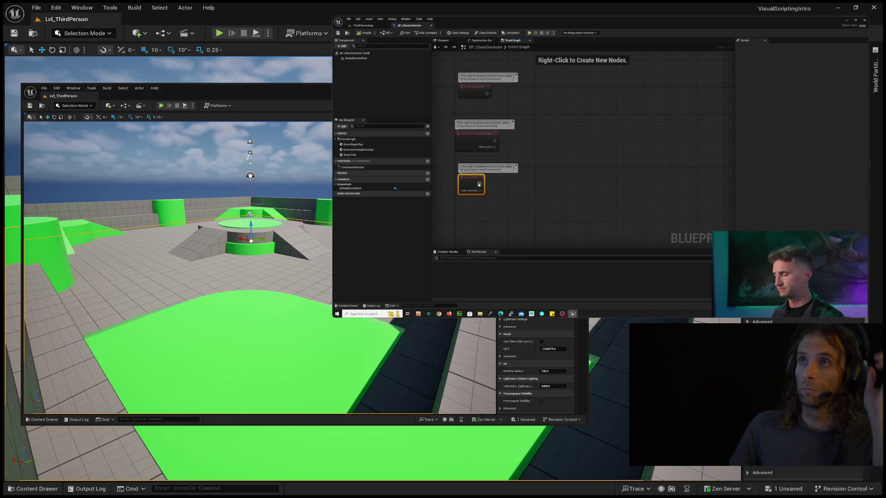
{"action": "key", "text": "Delete"}
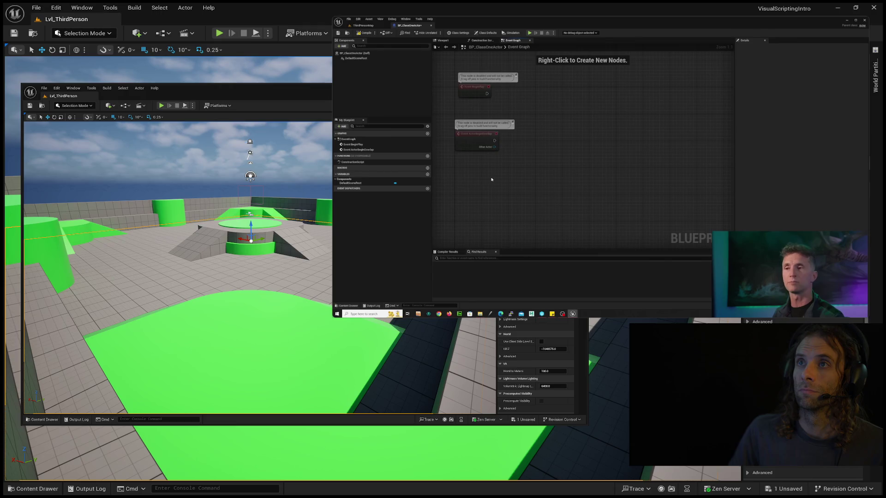
{"action": "left_click_drag", "start_coordinate": [486, 141], "coordinate": [487, 144]}
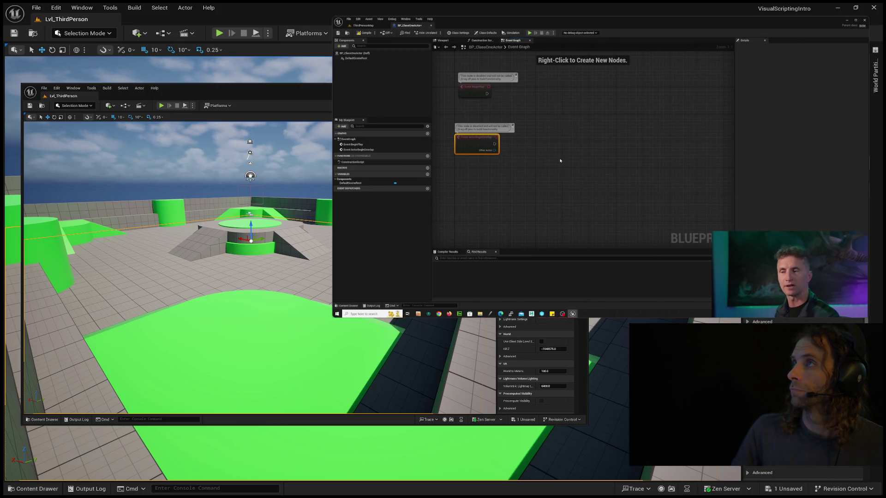
{"action": "key", "text": "Delete"}
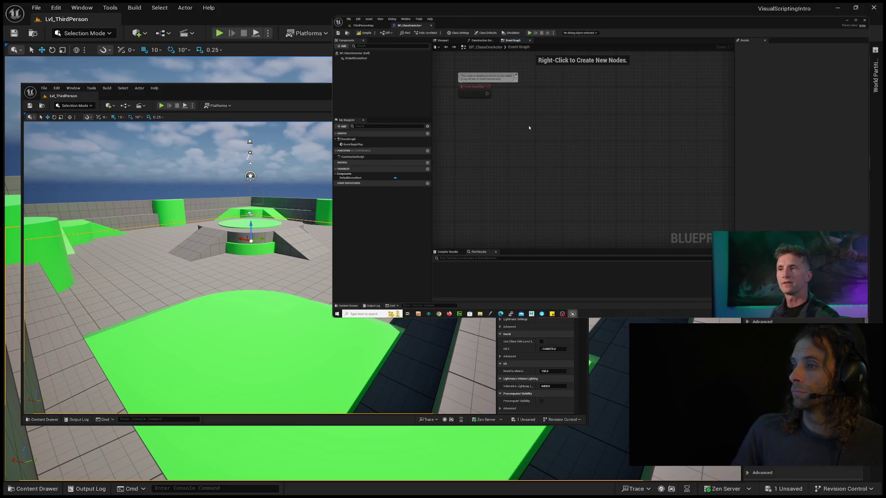
{"action": "left_click_drag", "start_coordinate": [474, 88], "coordinate": [474, 92]}
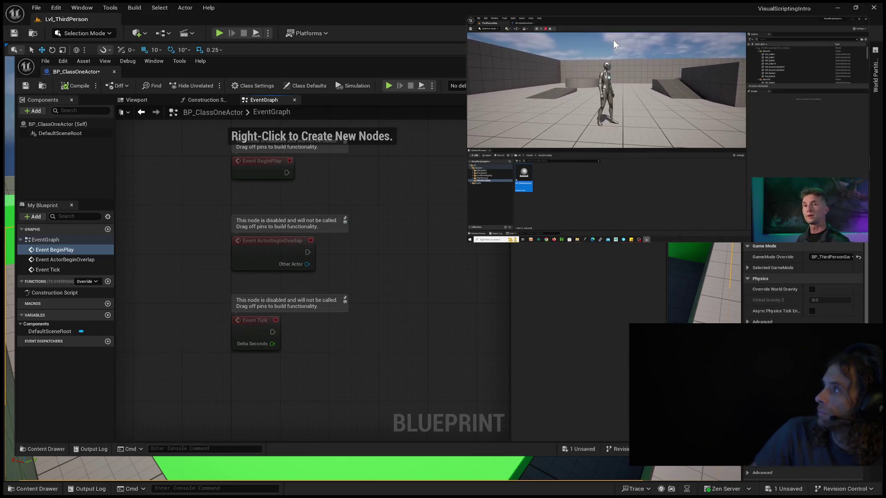
{"action": "mouse_move", "coordinate": [612, 41]}
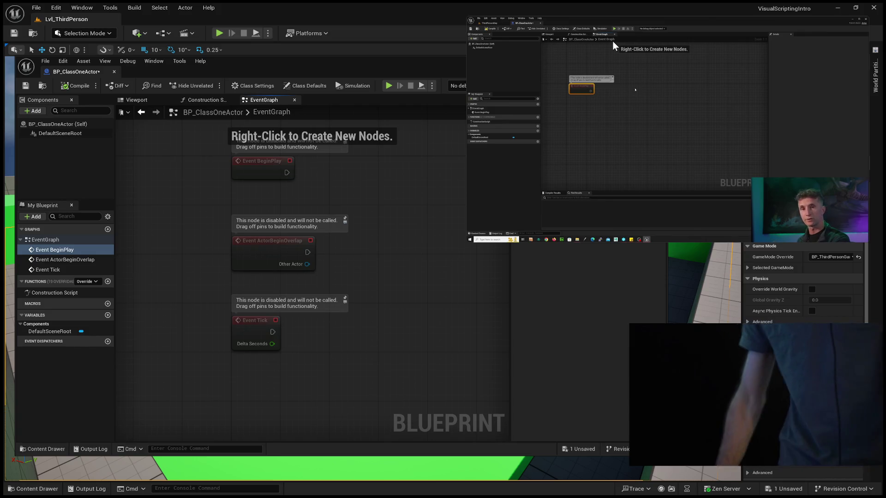
Seek the tutorial video from 15:03 back to 8:26, then forward to 9:06.
{"action": "mouse_move", "coordinate": [654, 41]}
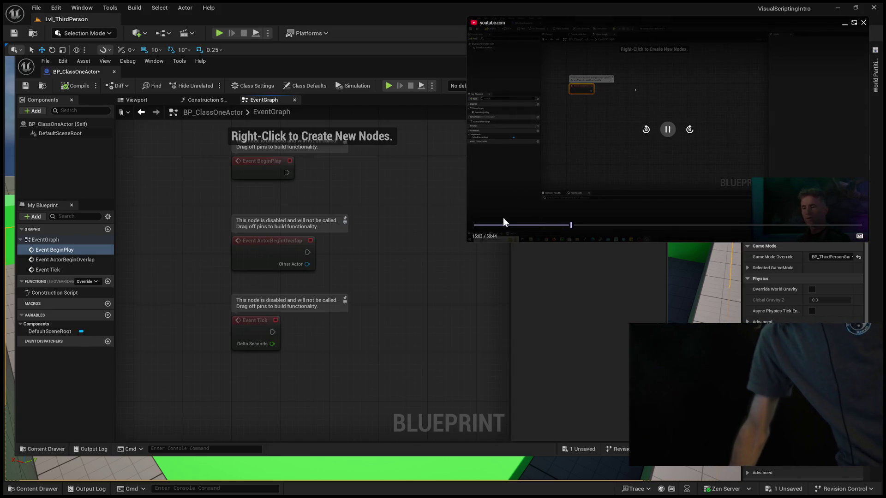
{"action": "left_click", "coordinate": [537, 226]}
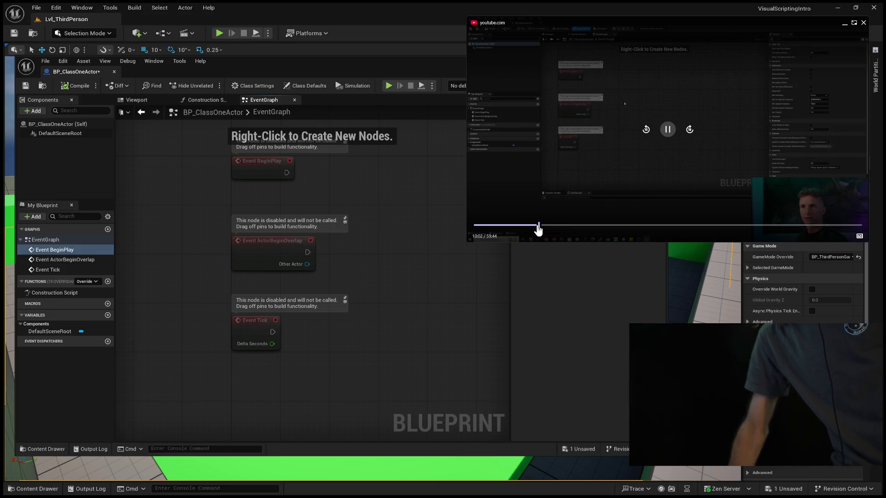
{"action": "left_click", "coordinate": [528, 226]}
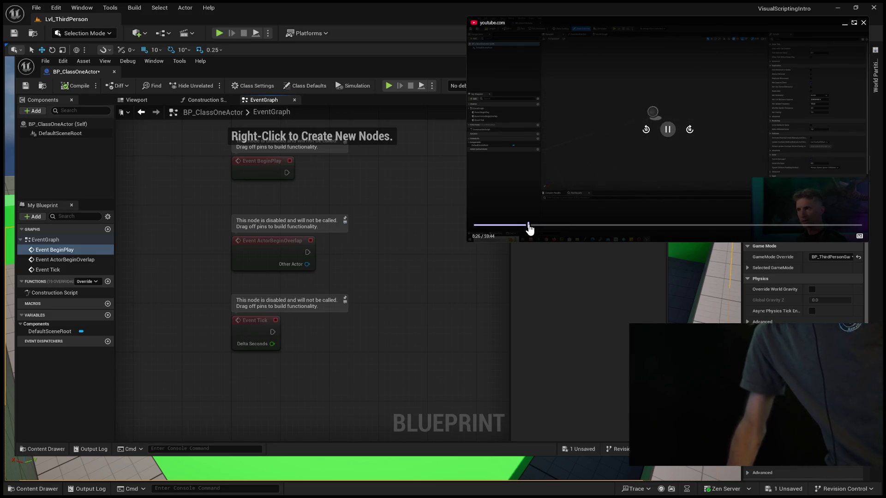
{"action": "left_click", "coordinate": [533, 225]}
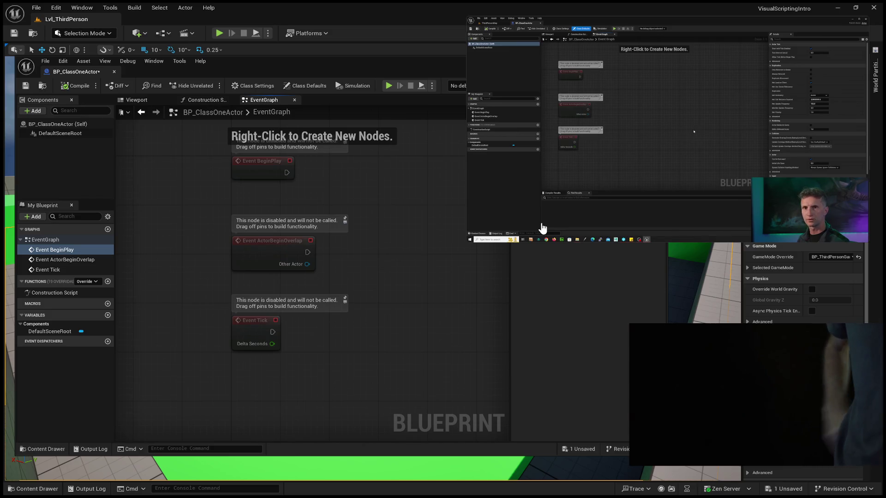
{"action": "mouse_move", "coordinate": [692, 131]}
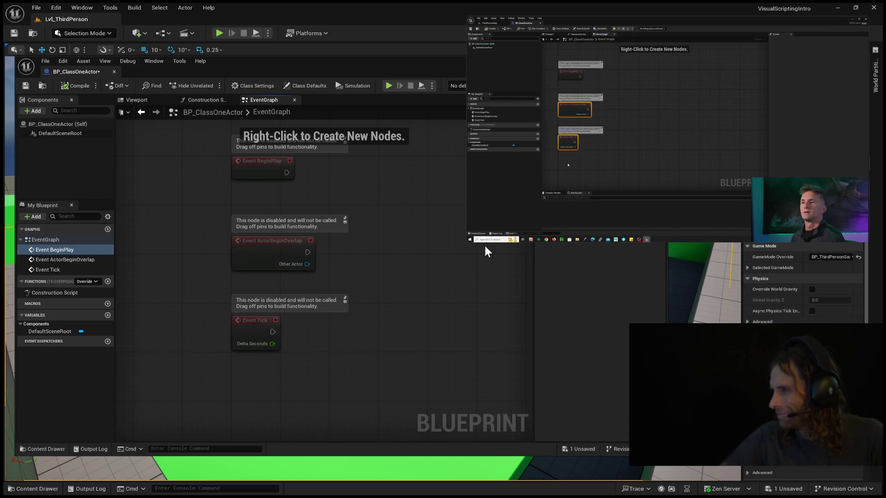
{"action": "mouse_move", "coordinate": [436, 245]}
{"action": "left_mouse_down"}
{"action": "mouse_move", "coordinate": [286, 382]}
{"action": "mouse_move", "coordinate": [221, 372]}
{"action": "mouse_move", "coordinate": [314, 372]}
{"action": "mouse_move", "coordinate": [335, 336]}
{"action": "mouse_move", "coordinate": [357, 256]}
{"action": "mouse_move", "coordinate": [278, 302]}
{"action": "mouse_move", "coordinate": [418, 307]}
{"action": "left_mouse_up"}
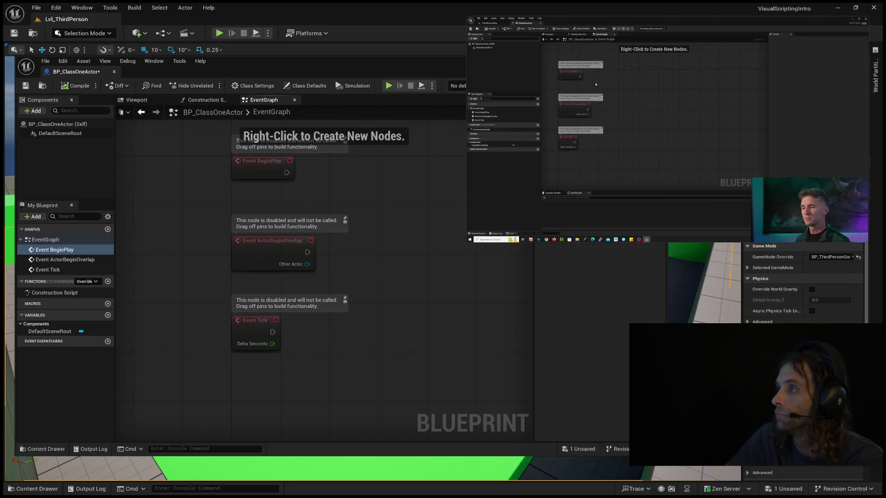
{"action": "mouse_move", "coordinate": [667, 138]}
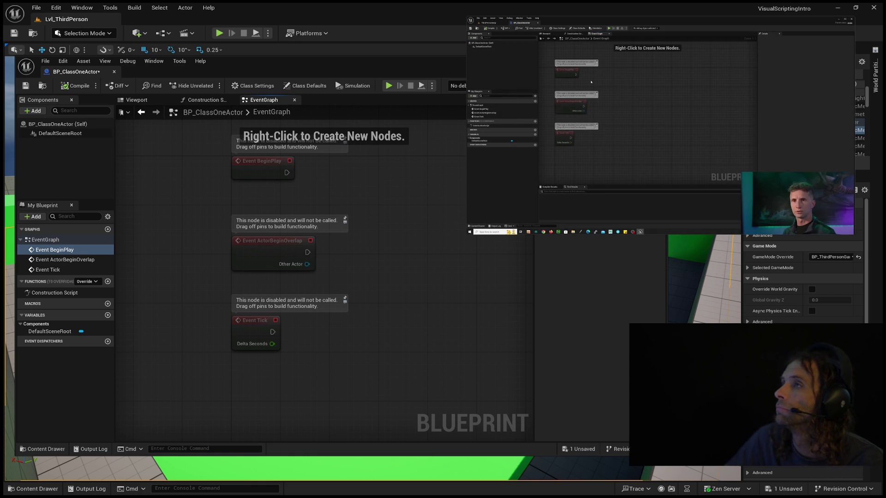
Drag the picture-in-picture window's corner inward so the Outliner shows, then drag in the graph.
{"action": "mouse_move", "coordinate": [688, 46]}
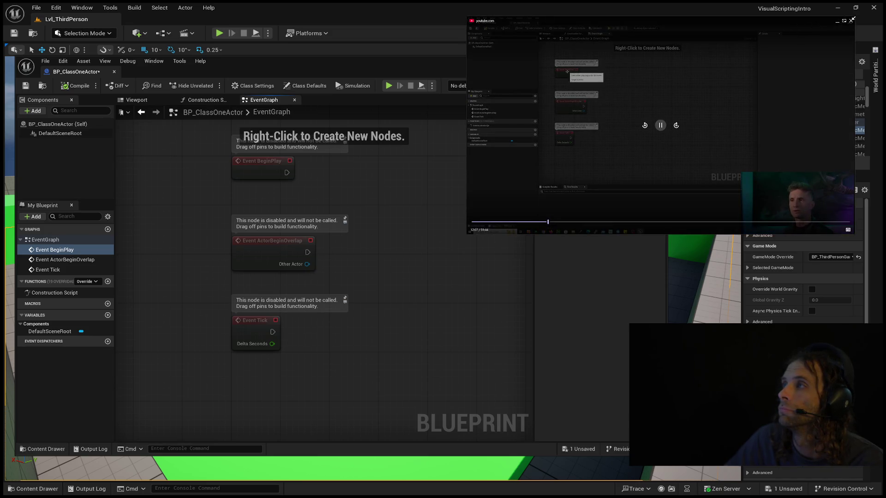
{"action": "mouse_move", "coordinate": [815, 18]}
{"action": "left_mouse_down"}
{"action": "mouse_move", "coordinate": [688, 18]}
{"action": "mouse_move", "coordinate": [851, 17]}
{"action": "left_mouse_up"}
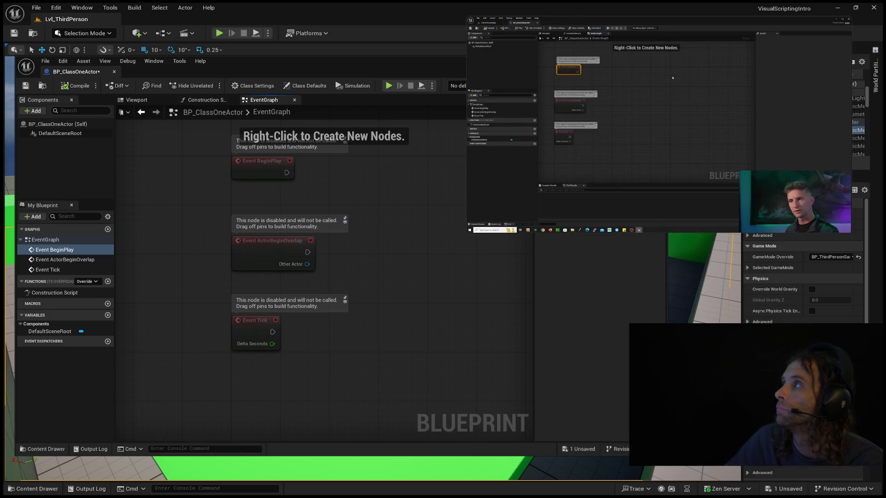
{"action": "mouse_move", "coordinate": [784, 46]}
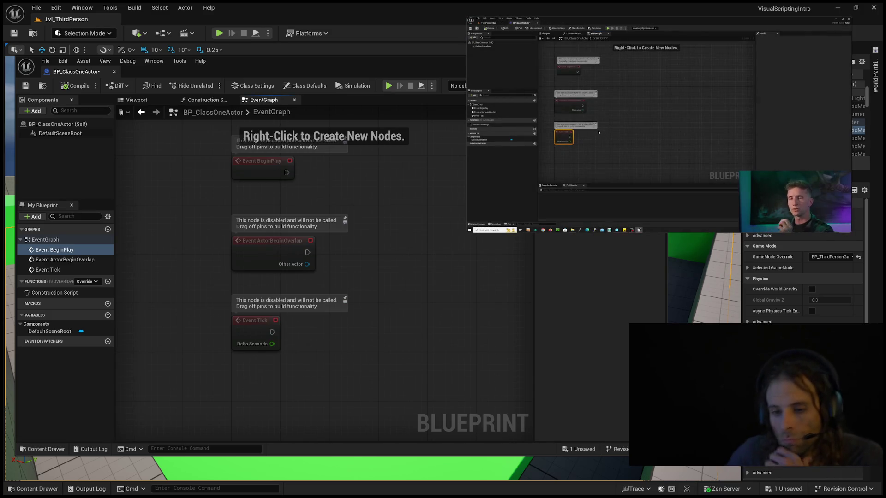
{"action": "mouse_move", "coordinate": [373, 333]}
{"action": "left_mouse_down"}
{"action": "mouse_move", "coordinate": [297, 372]}
{"action": "mouse_move", "coordinate": [363, 358]}
{"action": "mouse_move", "coordinate": [389, 332]}
{"action": "mouse_move", "coordinate": [413, 349]}
{"action": "mouse_move", "coordinate": [409, 385]}
{"action": "left_mouse_up"}
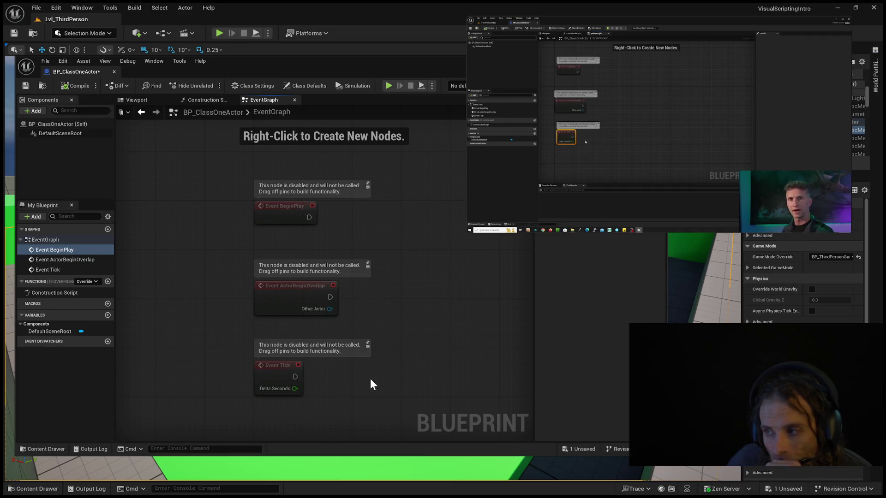
Box-select and delete Event Tick, then box-select the Event ActorBeginOverlap node.
{"action": "mouse_move", "coordinate": [372, 377]}
{"action": "left_mouse_down"}
{"action": "mouse_move", "coordinate": [218, 392]}
{"action": "mouse_move", "coordinate": [224, 387]}
{"action": "left_mouse_up"}
{"action": "key", "text": "Delete"}
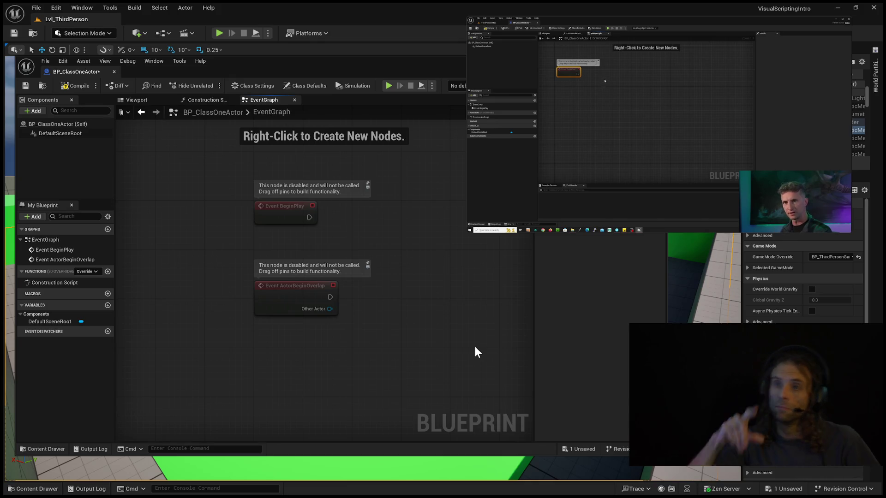
{"action": "left_click_drag", "start_coordinate": [418, 272], "coordinate": [305, 339]}
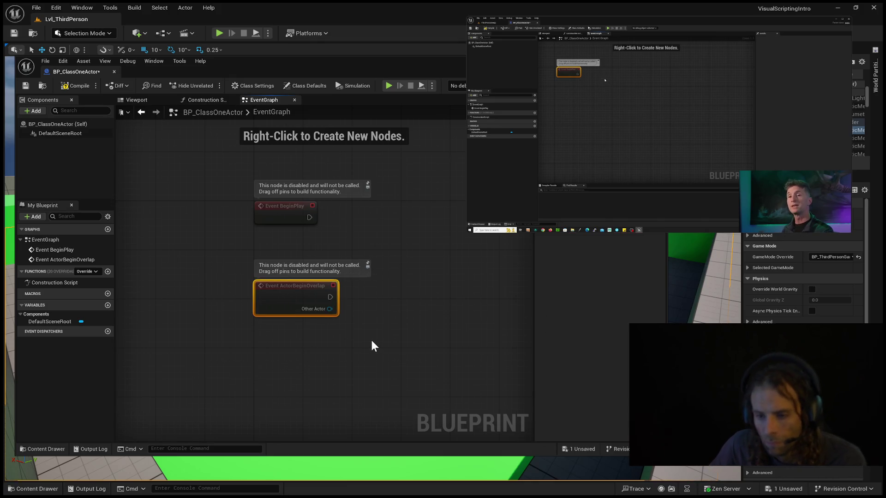
Delete the selected Event ActorBeginOverlap node, leaving only the disabled Event BeginPlay.
{"action": "key", "text": "Delete"}
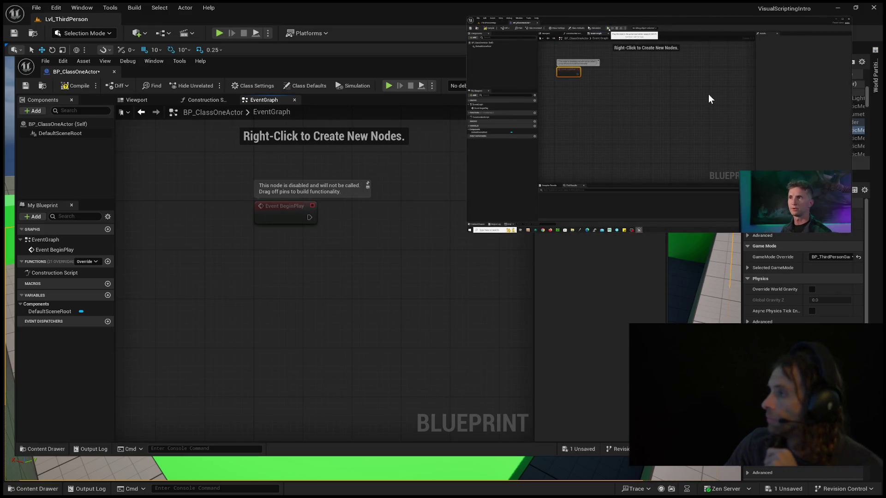
Shrink the floating video further to reveal the Outliner, and move Event BeginPlay toward the graph centre.
{"action": "mouse_move", "coordinate": [658, 99]}
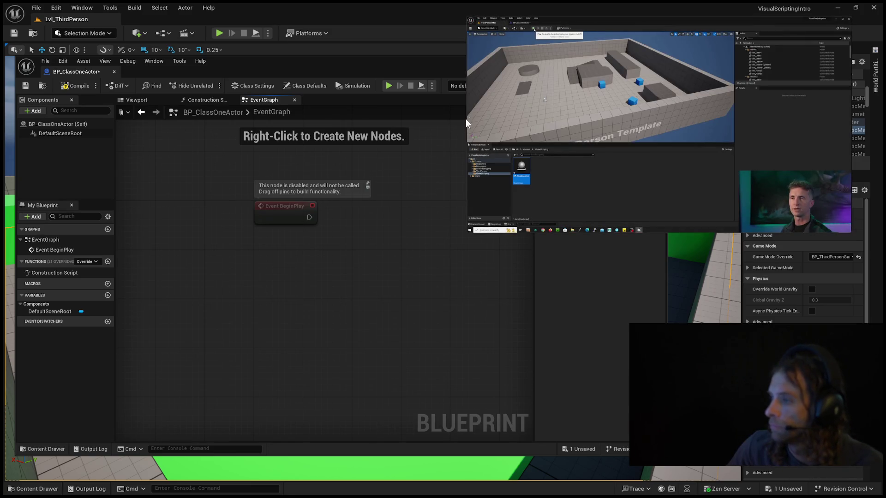
{"action": "left_click_drag", "start_coordinate": [465, 118], "coordinate": [467, 105]}
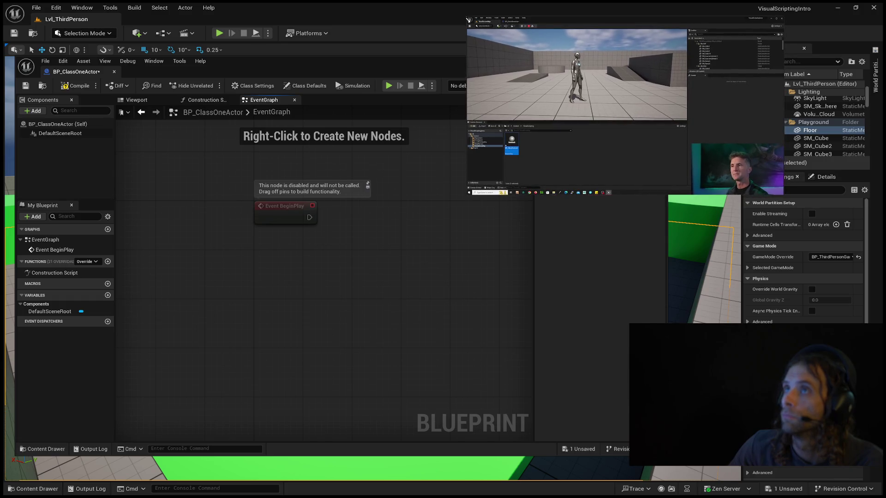
{"action": "mouse_move", "coordinate": [517, 67]}
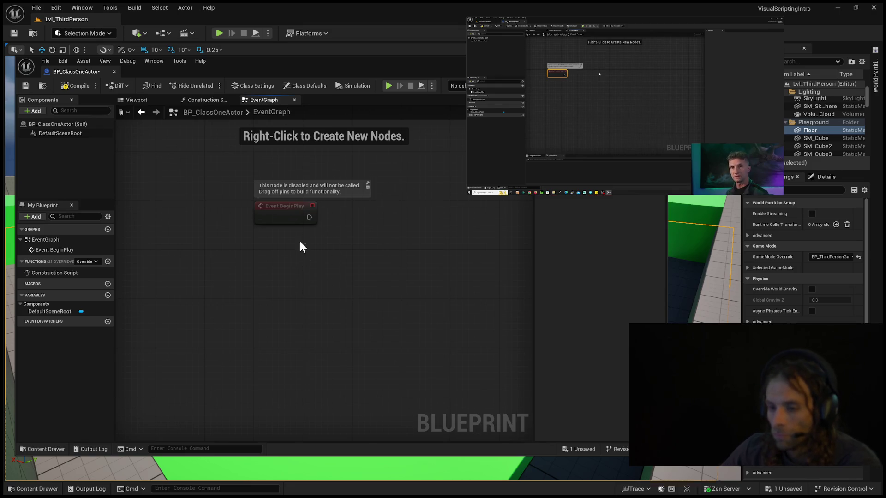
{"action": "mouse_move", "coordinate": [283, 224]}
{"action": "left_mouse_down"}
{"action": "mouse_move", "coordinate": [265, 222]}
{"action": "mouse_move", "coordinate": [269, 208]}
{"action": "mouse_move", "coordinate": [198, 232]}
{"action": "mouse_move", "coordinate": [185, 221]}
{"action": "left_mouse_up"}
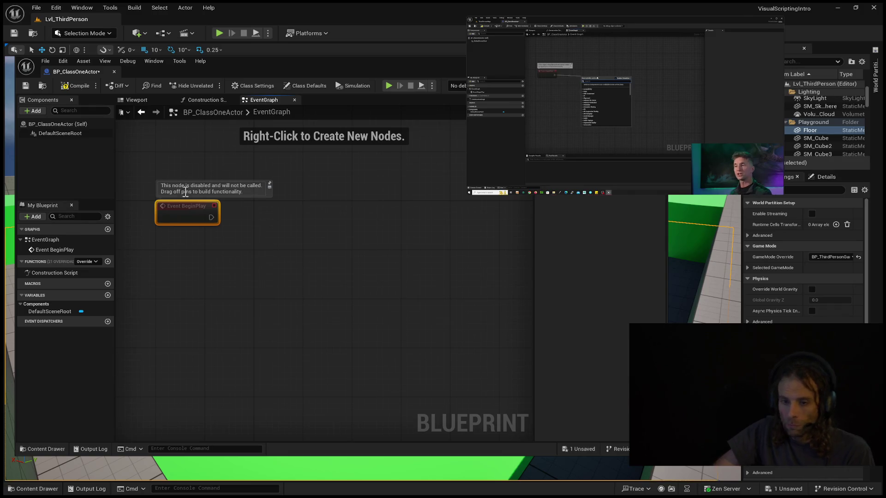
Drag the Event BeginPlay node a short distance right within the BP_ClassOneActor EventGraph.
{"action": "mouse_move", "coordinate": [209, 216]}
{"action": "left_mouse_down"}
{"action": "mouse_move", "coordinate": [294, 213]}
{"action": "mouse_move", "coordinate": [303, 230]}
{"action": "mouse_move", "coordinate": [301, 219]}
{"action": "left_mouse_up"}
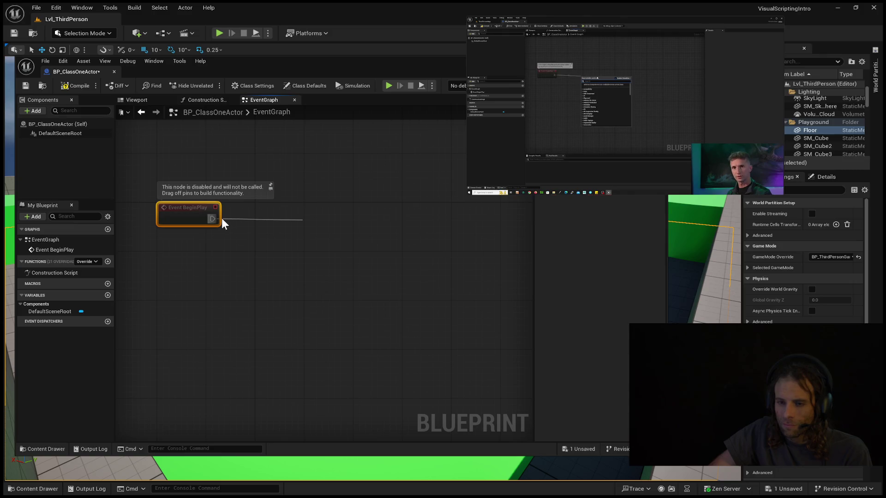
Wire a Print String node with In String 'Hello' to BeginPlay's exec output, placed beside it.
{"action": "left_click", "coordinate": [246, 214]}
{"action": "mouse_move", "coordinate": [213, 219]}
{"action": "left_mouse_down"}
{"action": "mouse_move", "coordinate": [338, 226]}
{"action": "mouse_move", "coordinate": [304, 220]}
{"action": "mouse_move", "coordinate": [323, 230]}
{"action": "left_mouse_up"}
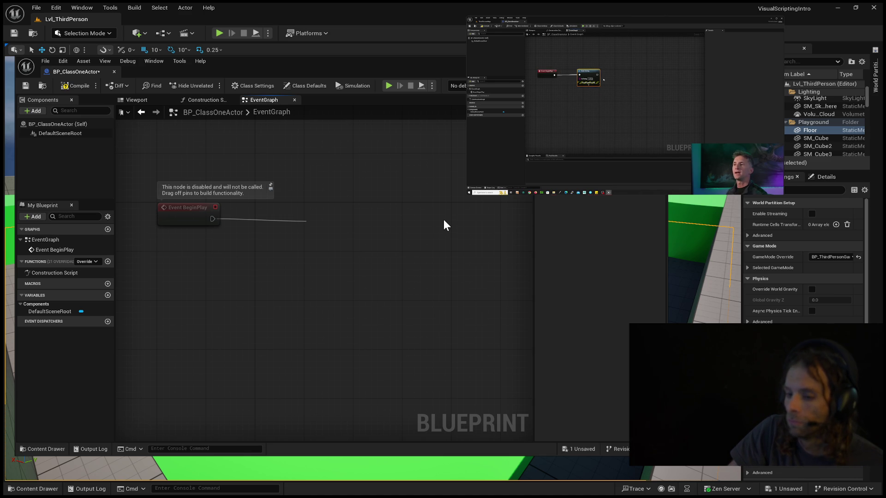
{"action": "key", "text": "ctrl+z"}
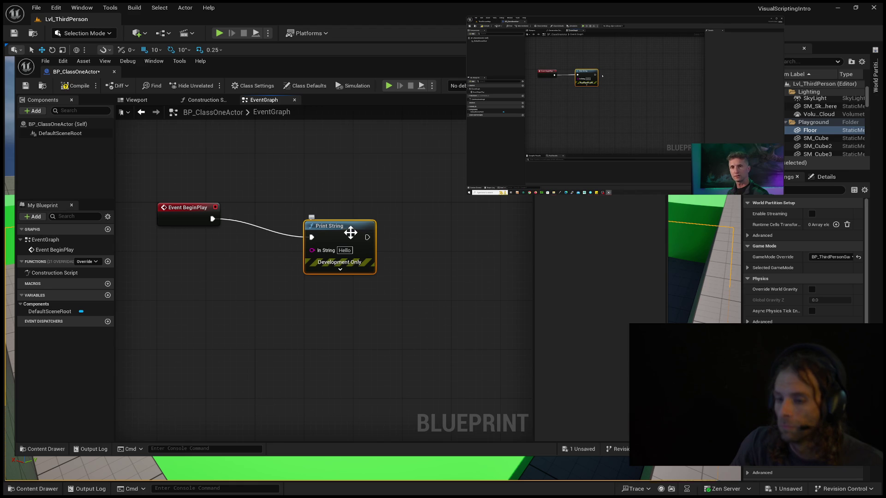
{"action": "left_click_drag", "start_coordinate": [339, 227], "coordinate": [291, 214]}
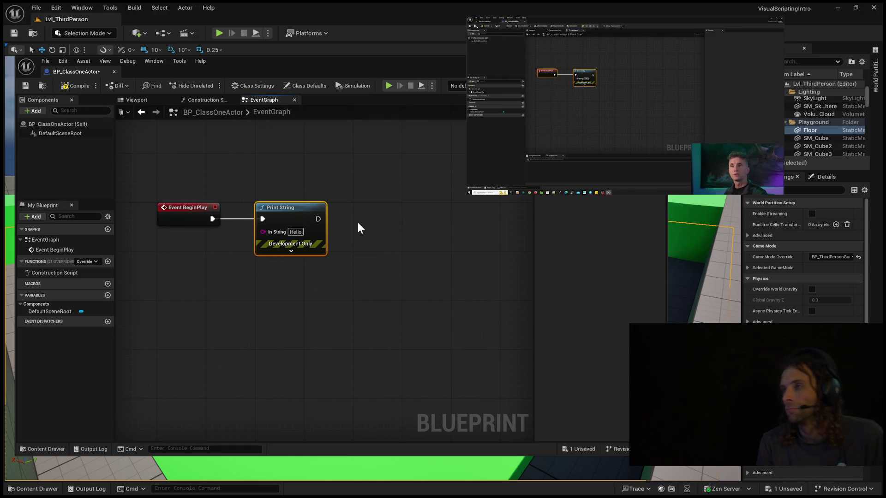
Compile BP_ClassOneActor and save it from the Blueprint toolbar.
{"action": "left_click", "coordinate": [65, 87]}
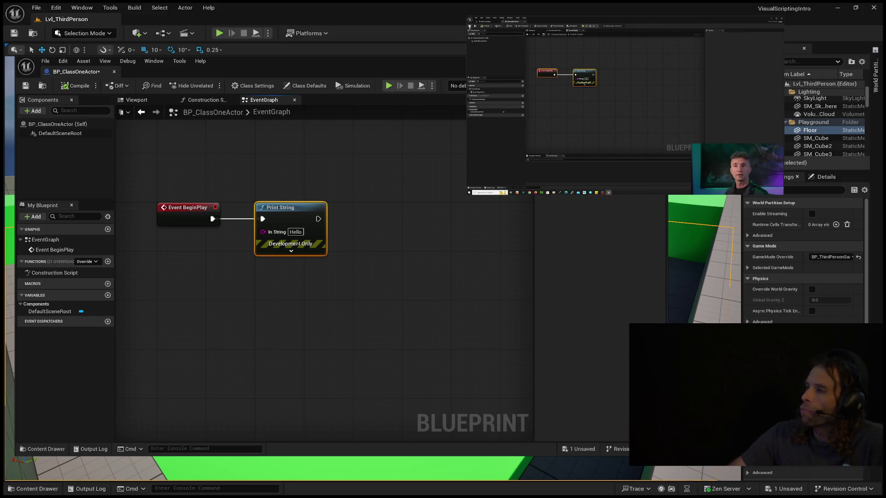
{"action": "left_click", "coordinate": [26, 85]}
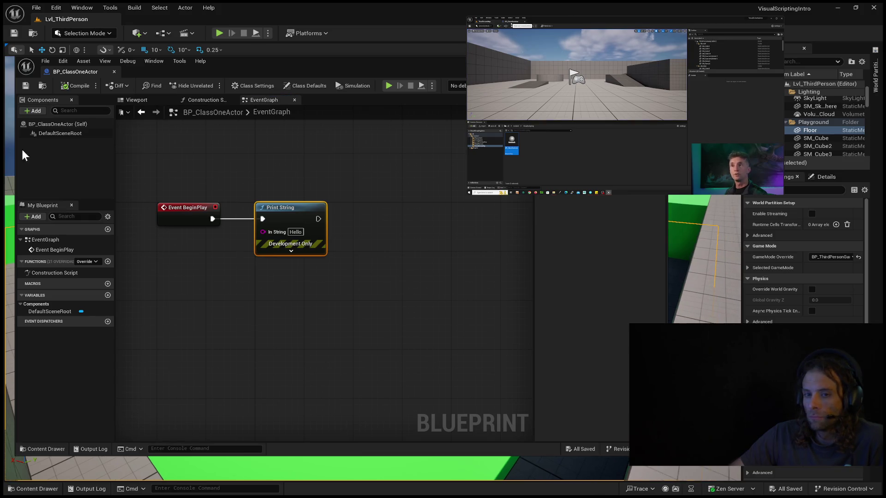
{"action": "left_click", "coordinate": [220, 33]}
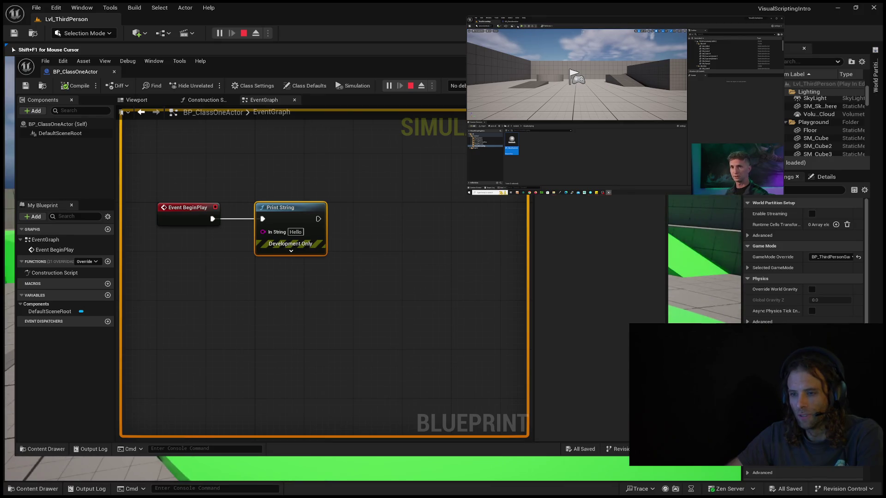
{"action": "key", "text": "Escape"}
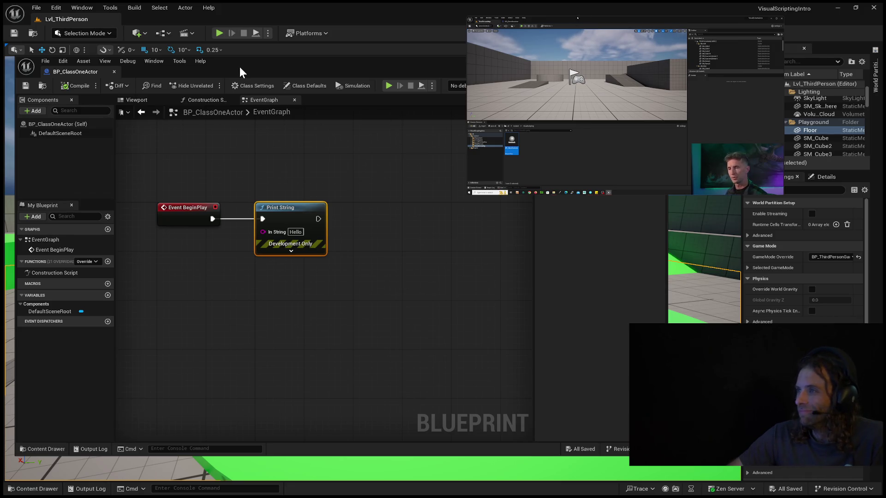
{"action": "mouse_move", "coordinate": [4, 148]}
{"action": "left_mouse_down"}
{"action": "mouse_move", "coordinate": [14, 157]}
{"action": "mouse_move", "coordinate": [67, 145]}
{"action": "left_mouse_up"}
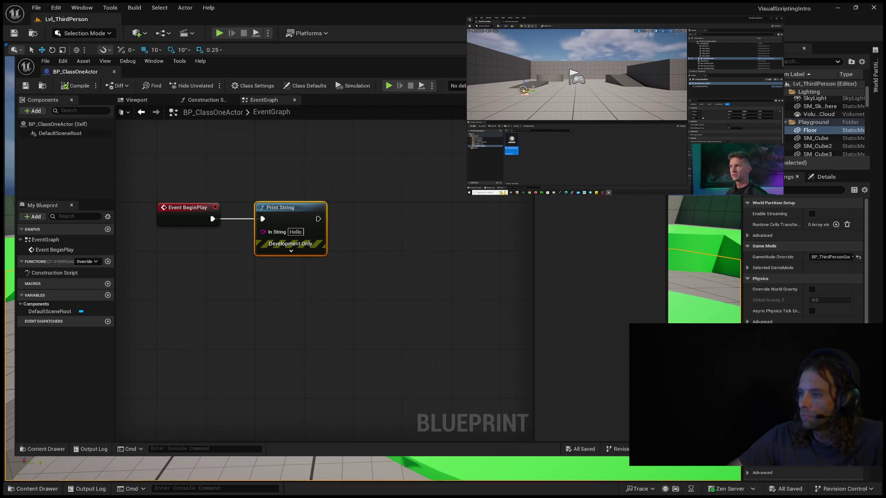
{"action": "mouse_move", "coordinate": [719, 57]}
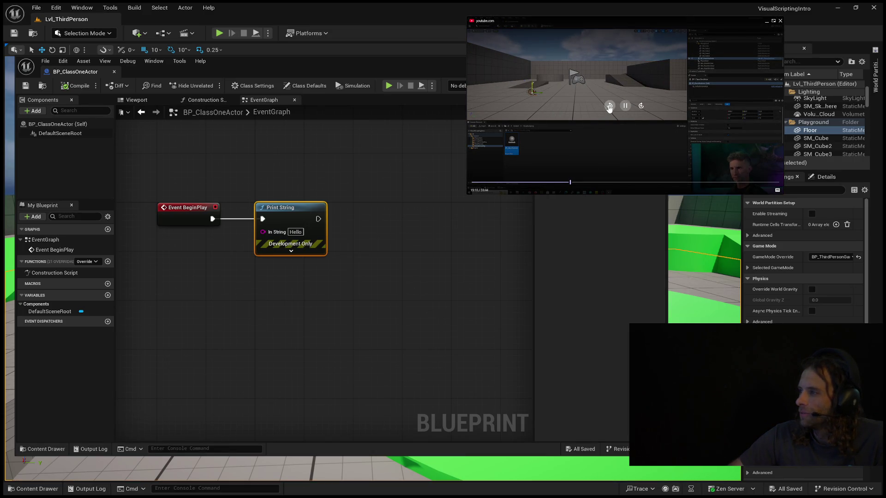
{"action": "left_click", "coordinate": [609, 106]}
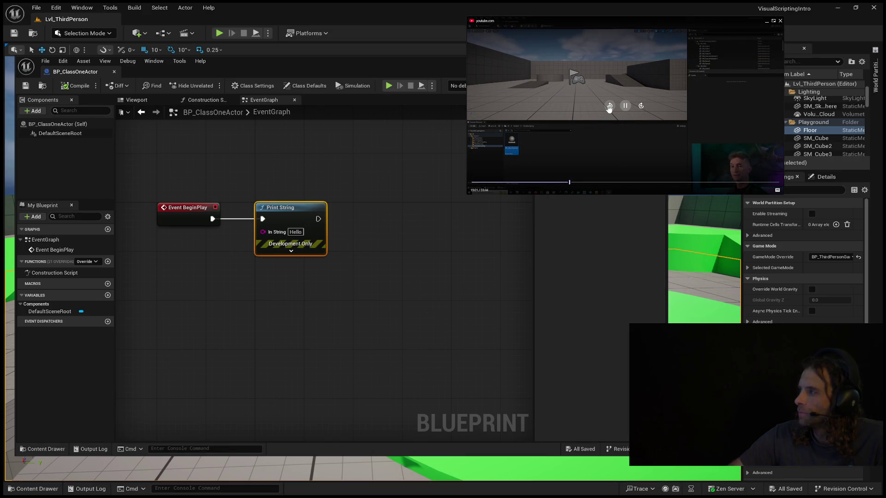
{"action": "left_click", "coordinate": [609, 106]}
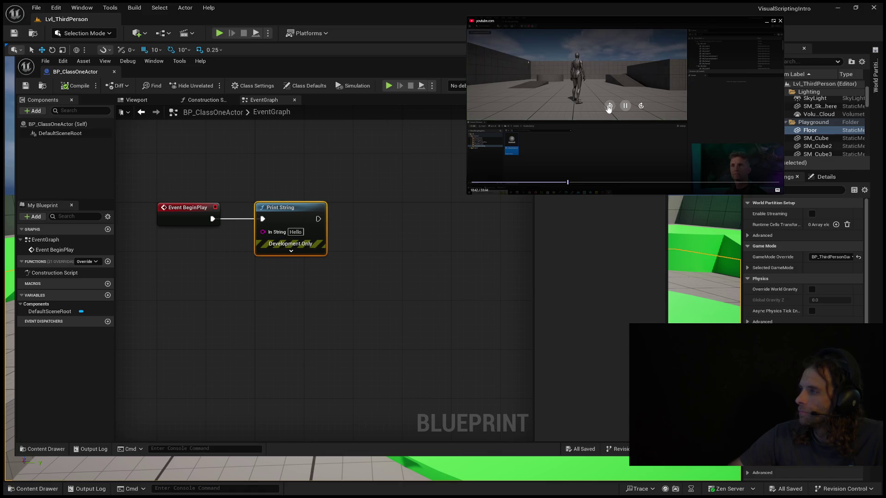
{"action": "left_click", "coordinate": [609, 106]}
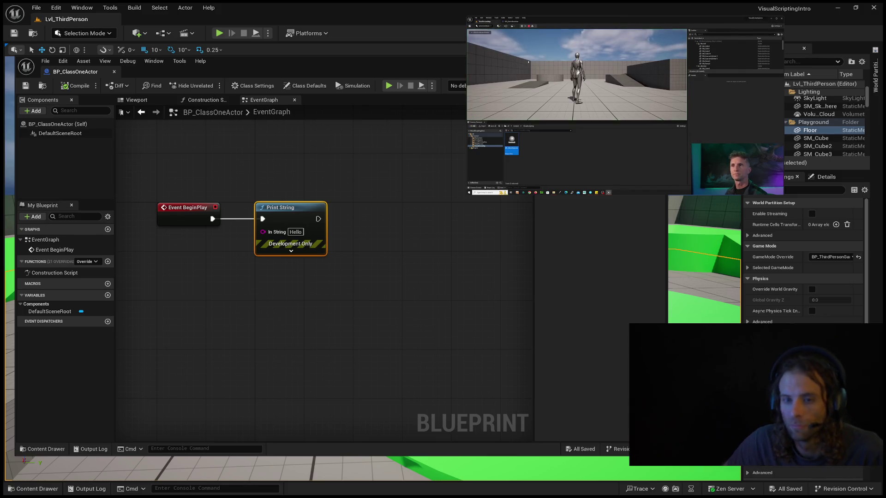
Dock the Blueprint editor as a tab and start a play-test of Lvl_ThirdPerson.
{"action": "left_click", "coordinate": [131, 20]}
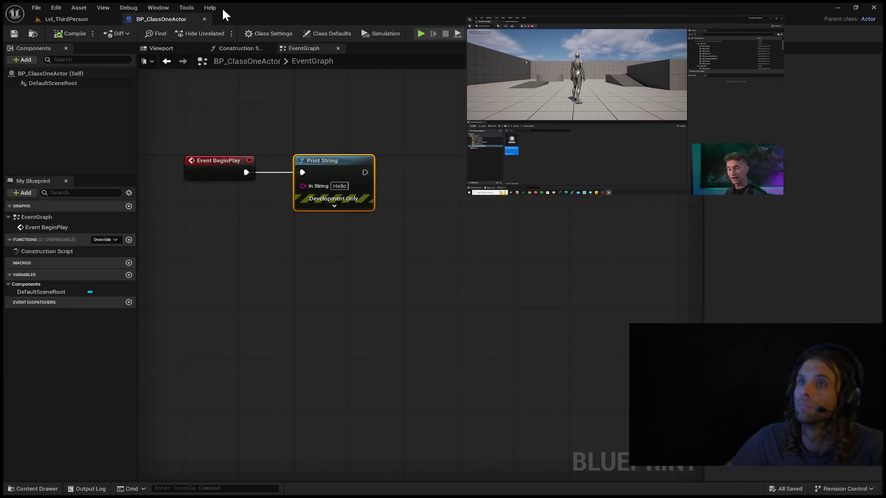
{"action": "left_click", "coordinate": [90, 20]}
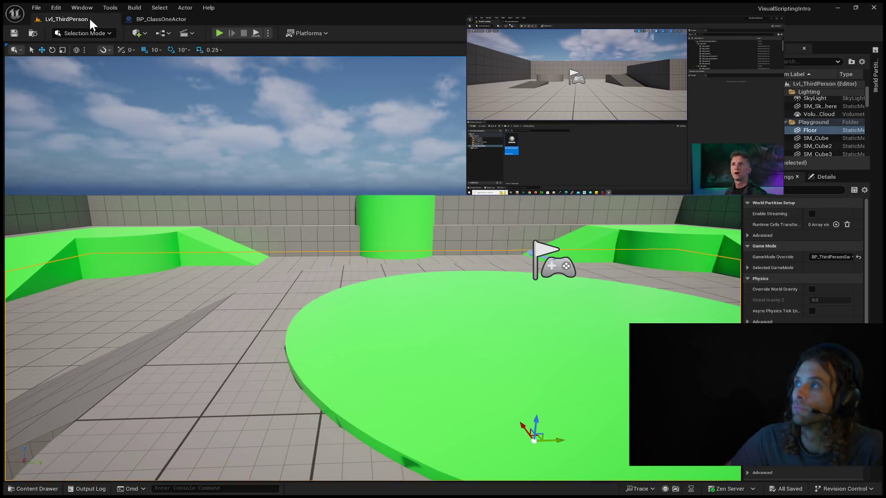
{"action": "left_click", "coordinate": [220, 34]}
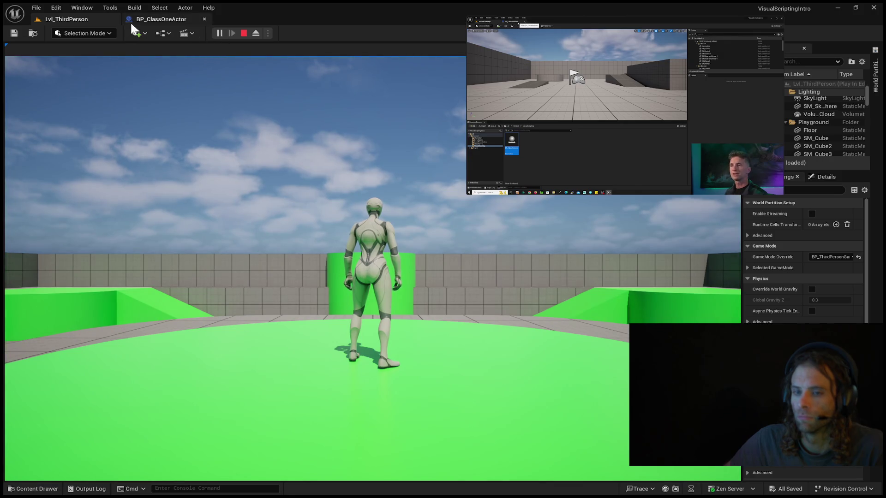
Watch Event BeginPlay in BP_ClassOneActor, stop the session, then play-test Lvl_ThirdPerson again.
{"action": "left_click", "coordinate": [151, 18]}
{"action": "left_click", "coordinate": [232, 157]}
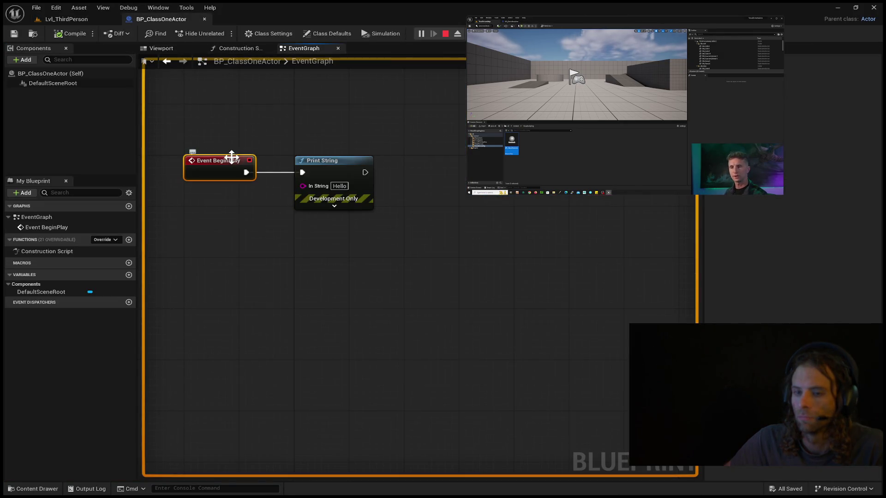
{"action": "left_click", "coordinate": [445, 34]}
{"action": "left_click", "coordinate": [88, 18]}
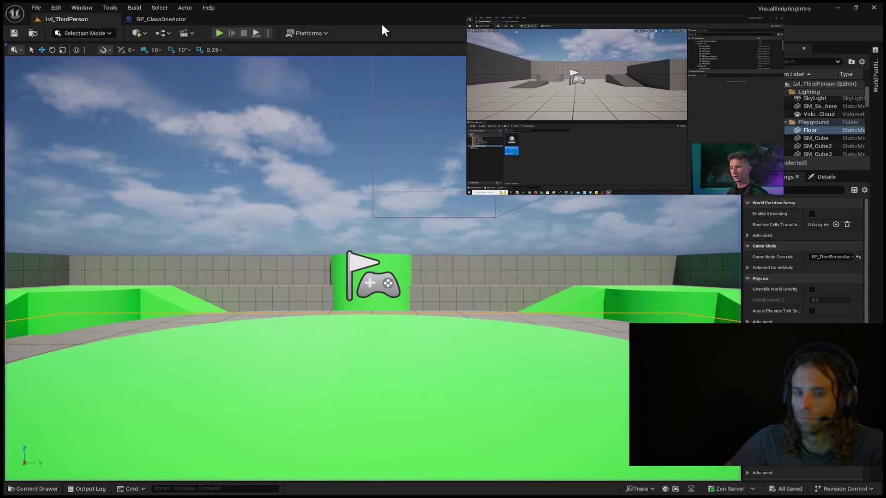
{"action": "left_click", "coordinate": [220, 33]}
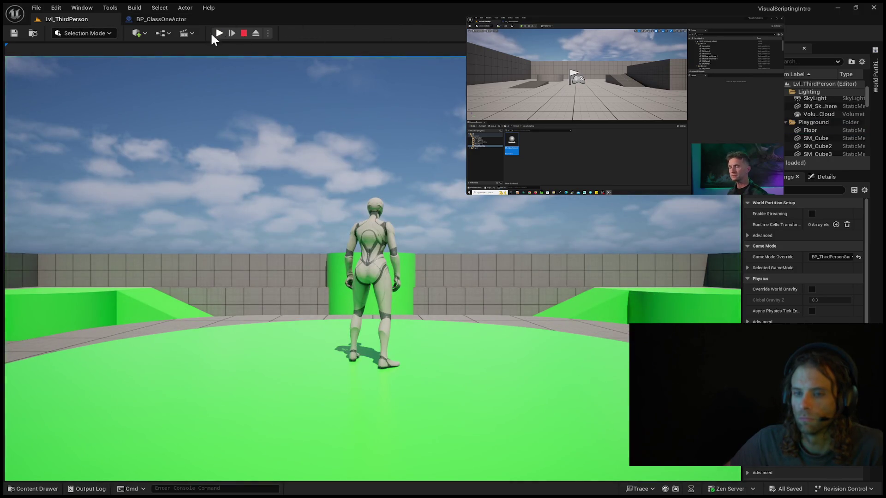
{"action": "left_click", "coordinate": [161, 19]}
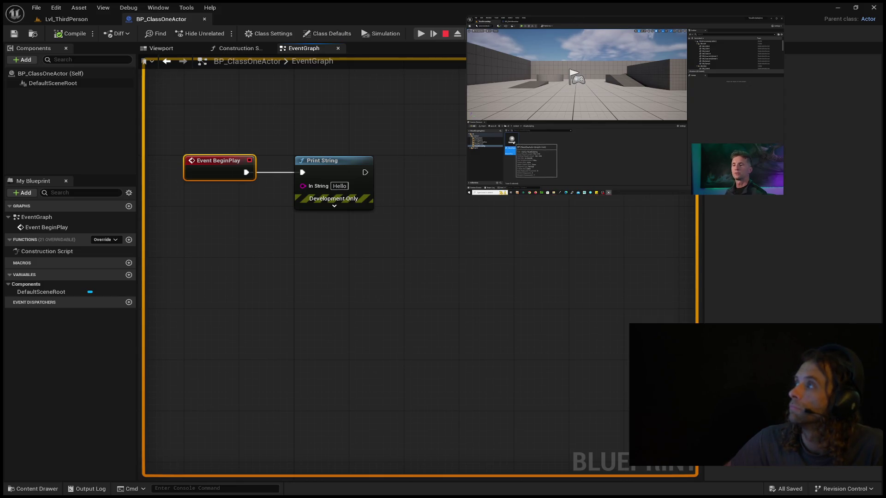
Stop the play-test and collapse the Lighting folder in the Lvl_ThirdPerson Outliner.
{"action": "left_click", "coordinate": [447, 33]}
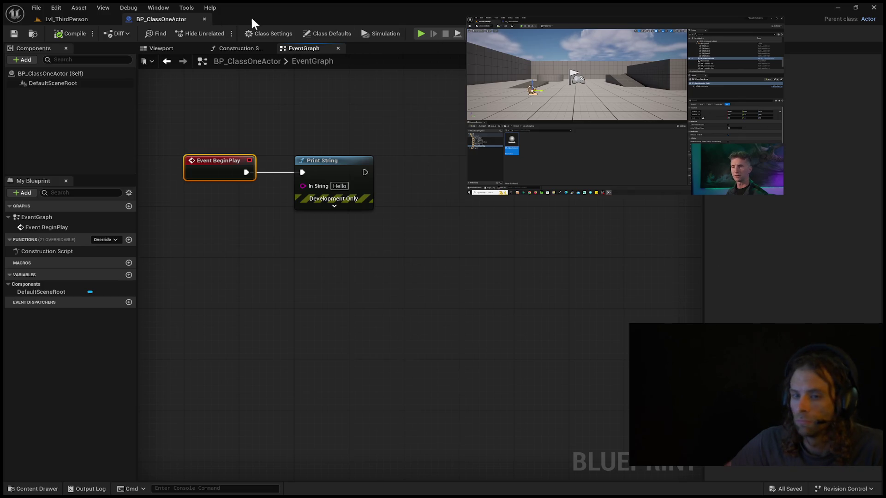
{"action": "left_click", "coordinate": [104, 19]}
{"action": "scroll", "coordinate": [786, 119], "scroll_direction": "up", "scroll_amount": 3}
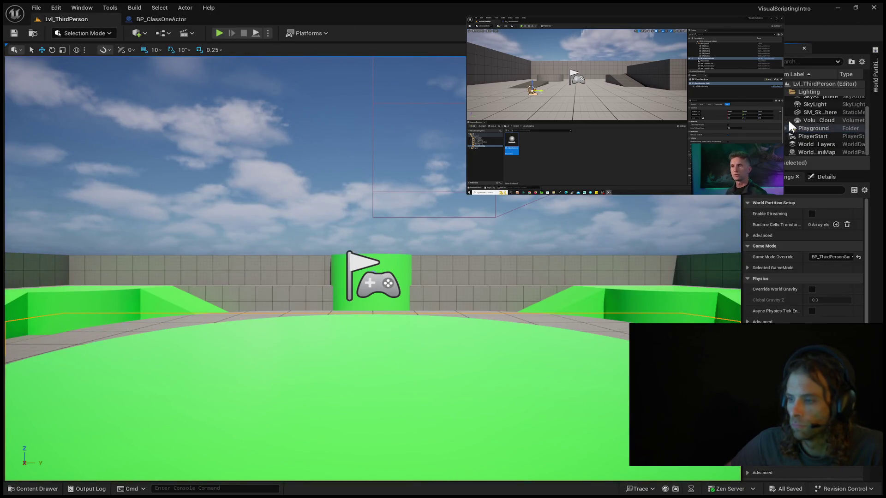
{"action": "left_click", "coordinate": [784, 92]}
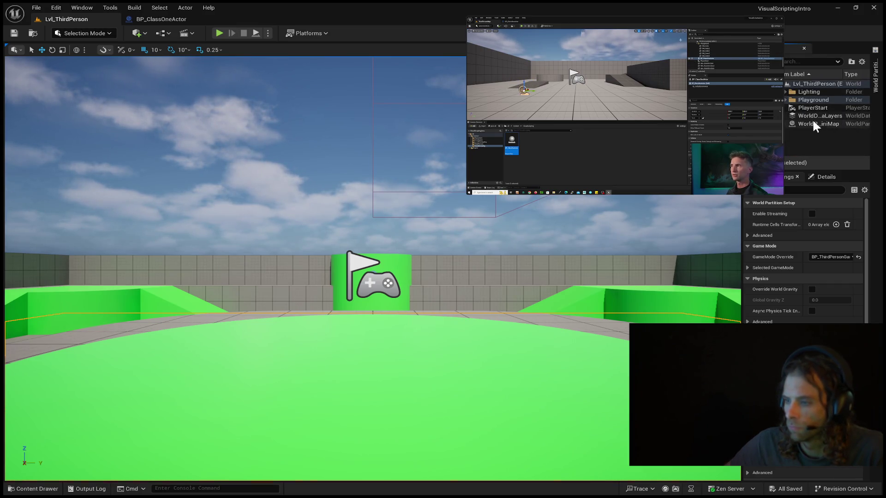
Show BP_ClassOneActor (Self) Class Defaults, including Actor Tick settings, in the Blueprint editor.
{"action": "left_click", "coordinate": [130, 17]}
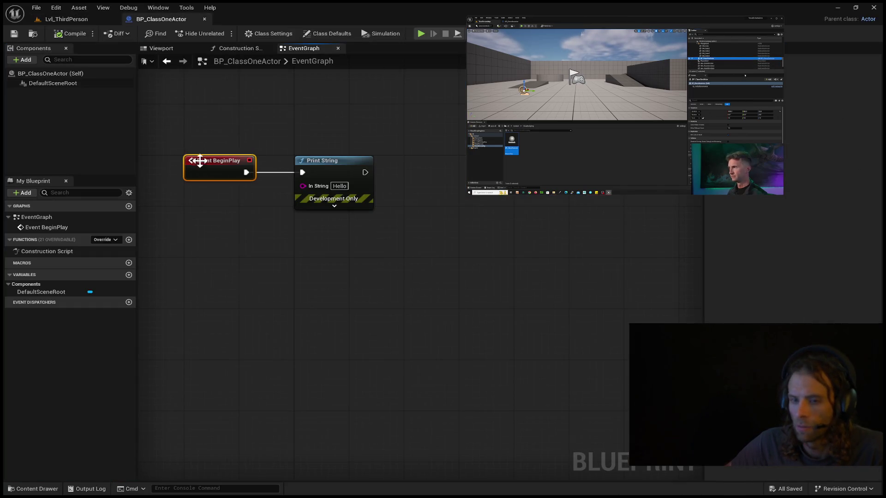
{"action": "left_click", "coordinate": [64, 83]}
{"action": "left_click", "coordinate": [66, 74]}
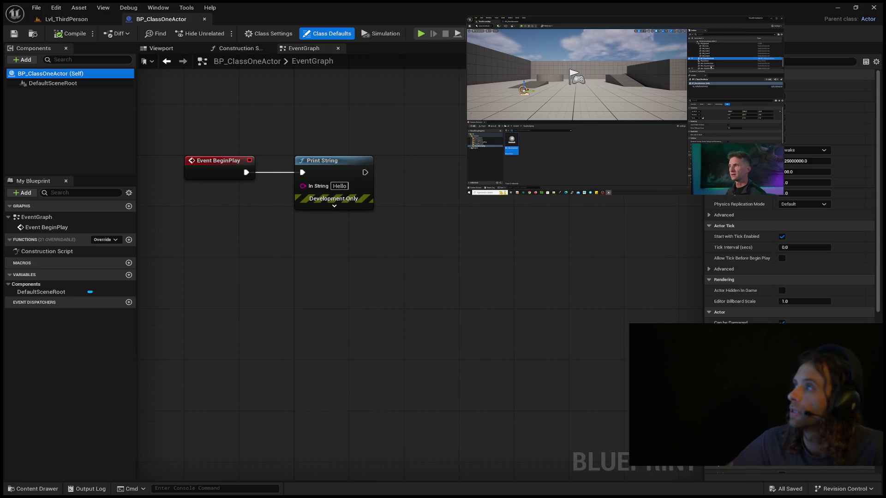
Rewind the tutorial video about twenty seconds, then play-test Lvl_ThirdPerson with the third-person character.
{"action": "mouse_move", "coordinate": [721, 64]}
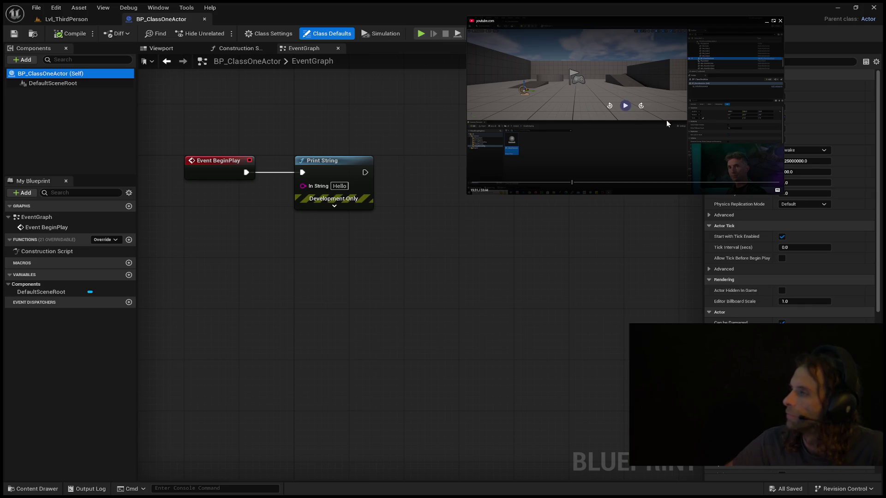
{"action": "double_click", "coordinate": [611, 106]}
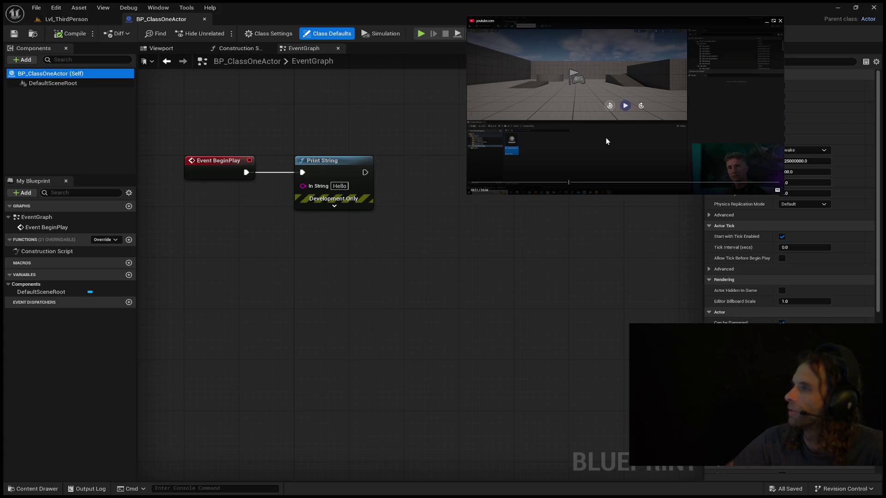
{"action": "double_click", "coordinate": [609, 107]}
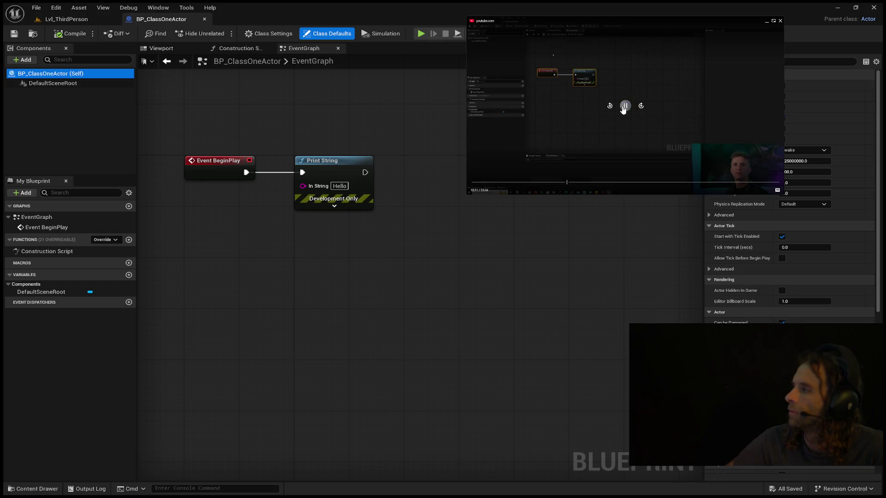
{"action": "left_click", "coordinate": [623, 109]}
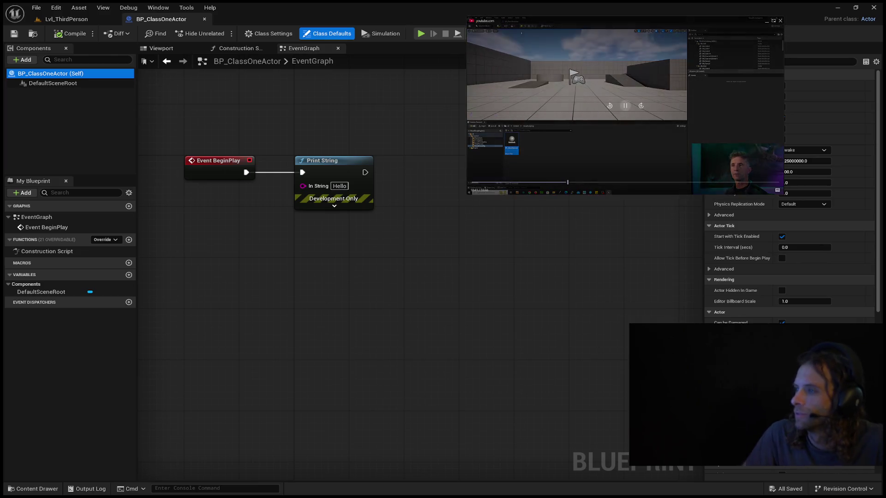
{"action": "left_click", "coordinate": [69, 19]}
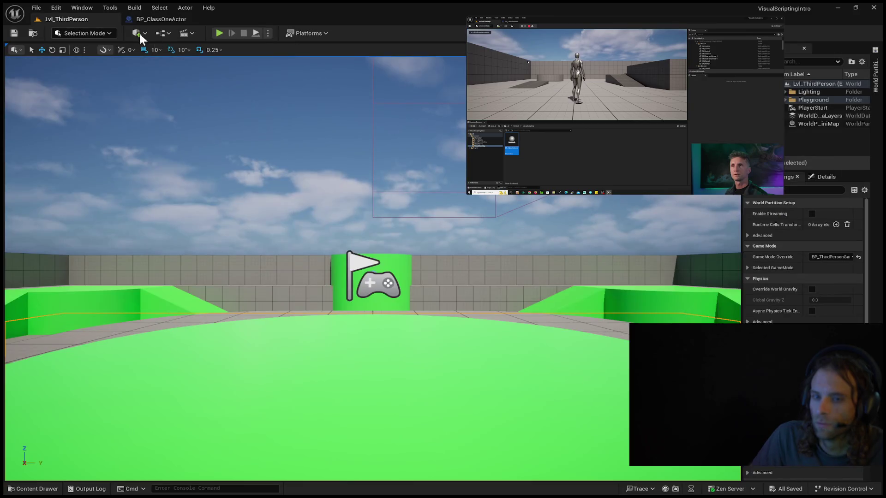
{"action": "left_click", "coordinate": [219, 33]}
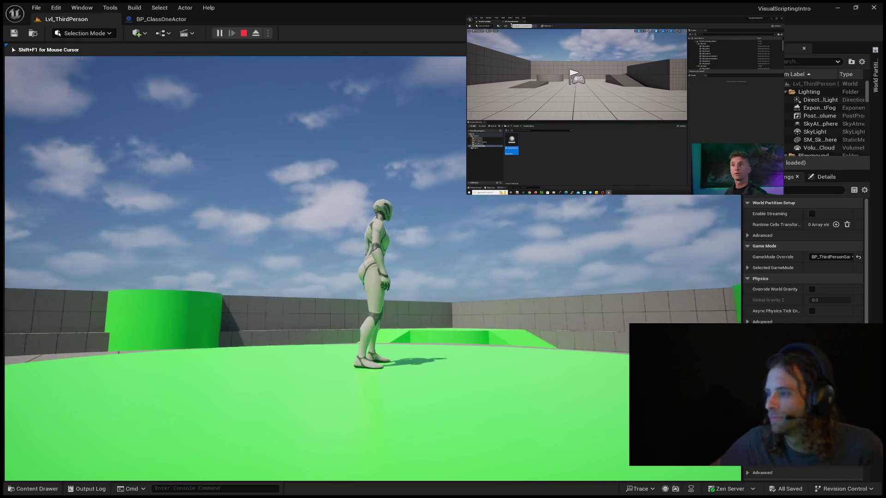
End the play session with Esc and open the Content Drawer showing the VisualScripting folder.
{"action": "key", "text": "Escape"}
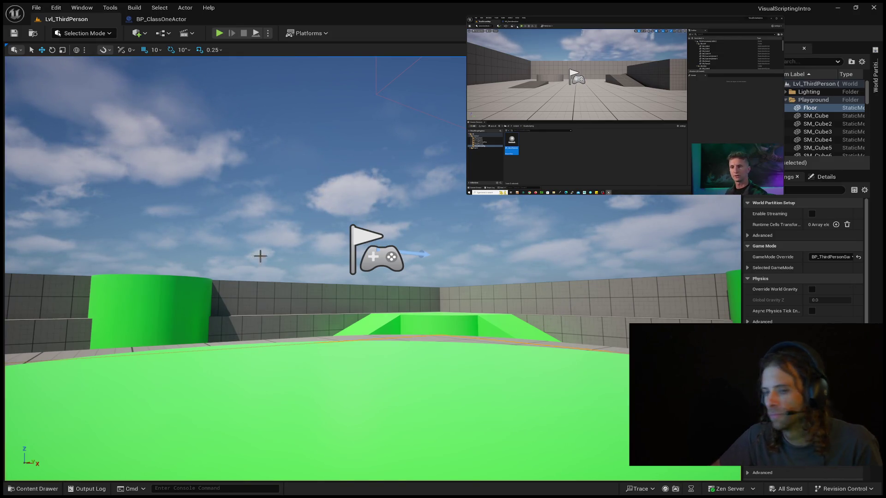
{"action": "left_click", "coordinate": [13, 488]}
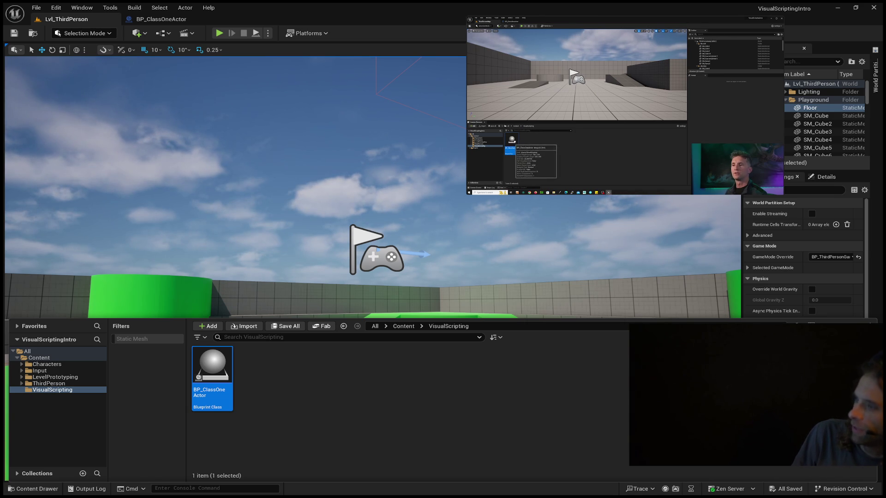
Drop BP_ClassOneActor into the level, raise it above the floor, and play-test to see 'Hello'.
{"action": "mouse_move", "coordinate": [212, 367]}
{"action": "left_mouse_down"}
{"action": "mouse_move", "coordinate": [238, 307]}
{"action": "mouse_move", "coordinate": [233, 358]}
{"action": "mouse_move", "coordinate": [242, 364]}
{"action": "left_mouse_up"}
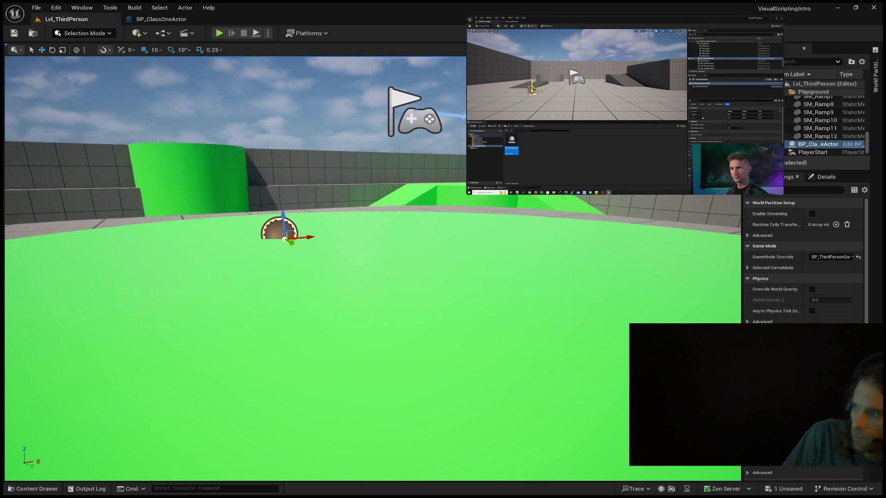
{"action": "left_click_drag", "start_coordinate": [415, 352], "coordinate": [372, 351]}
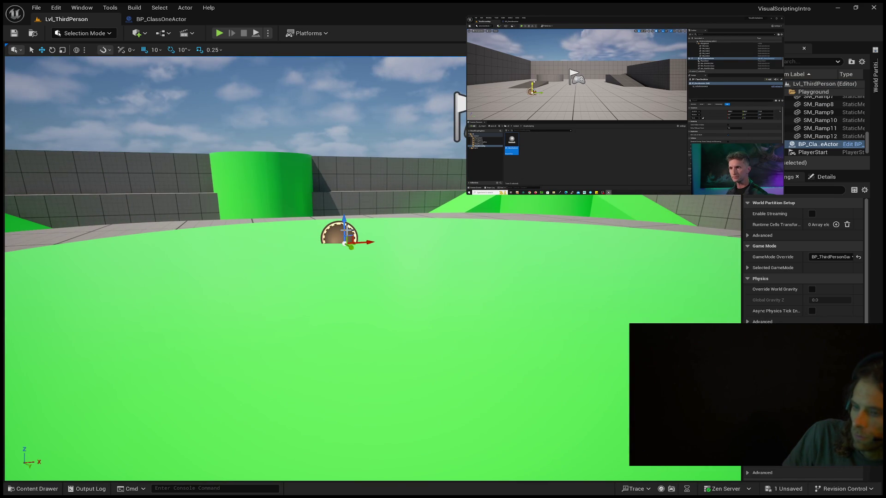
{"action": "left_click_drag", "start_coordinate": [343, 229], "coordinate": [345, 199]}
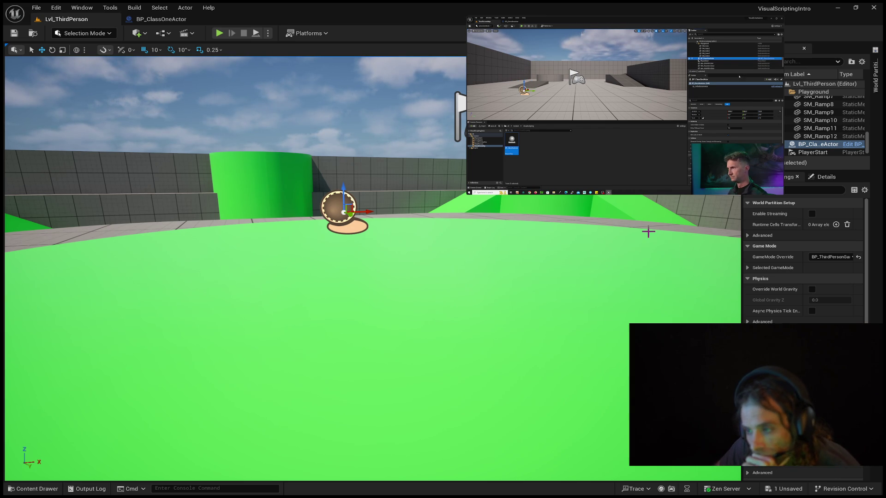
{"action": "left_click_drag", "start_coordinate": [369, 276], "coordinate": [391, 268]}
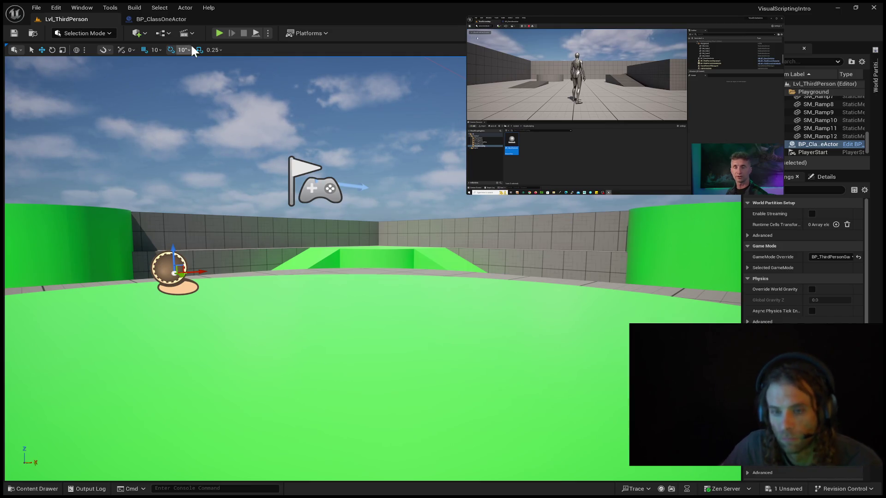
{"action": "left_click", "coordinate": [219, 33]}
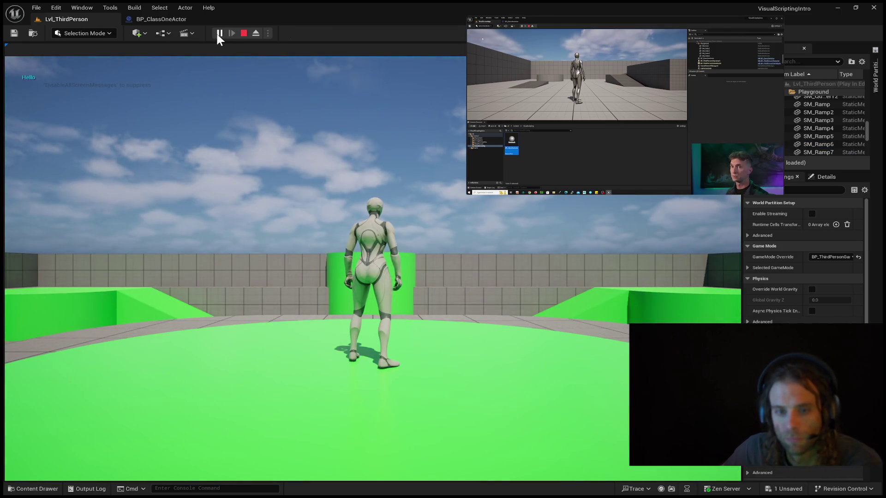
{"action": "left_click", "coordinate": [98, 166]}
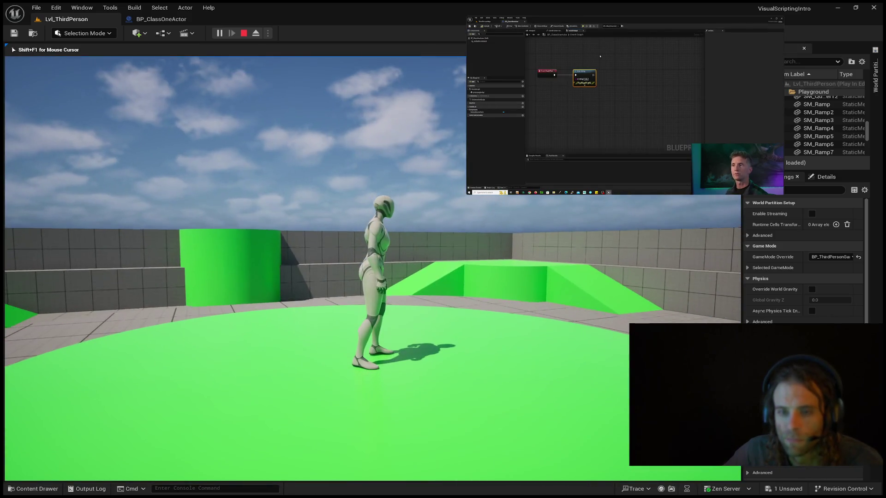
{"action": "key", "text": "Escape"}
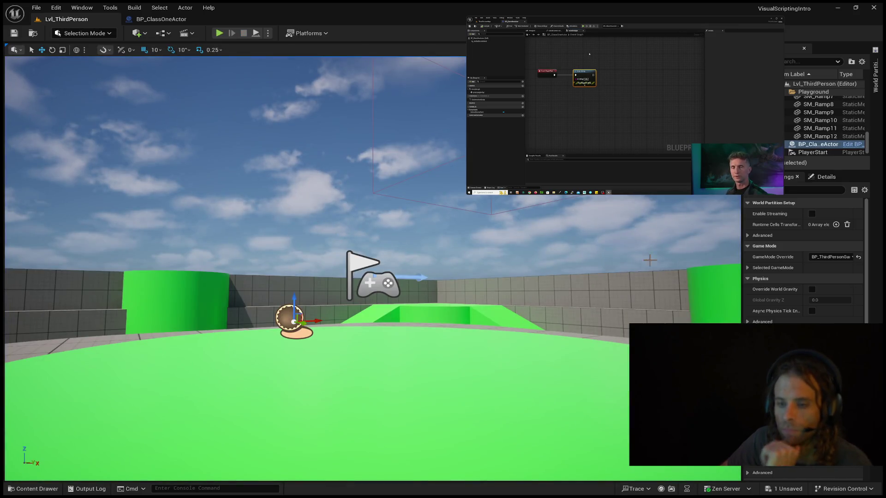
{"action": "left_click", "coordinate": [162, 19]}
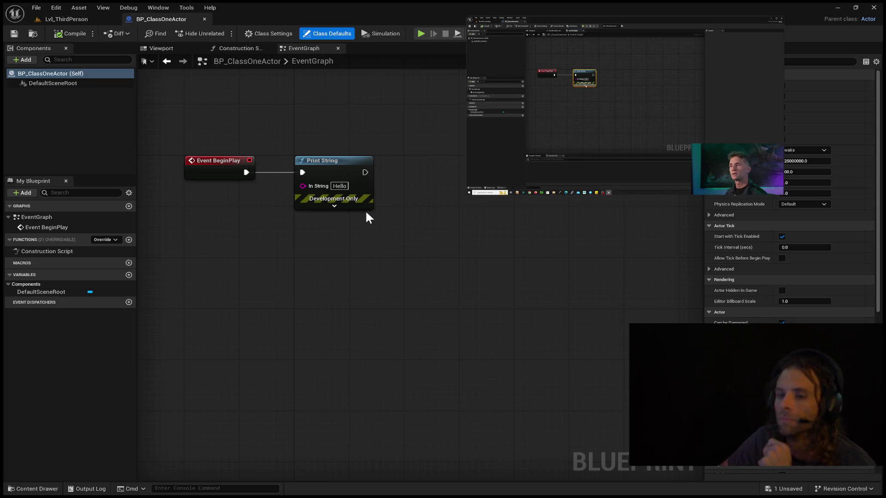
Set the 'Hello' Print String's Duration from 2.0 to 10.0 via its advanced pins.
{"action": "left_click", "coordinate": [334, 205]}
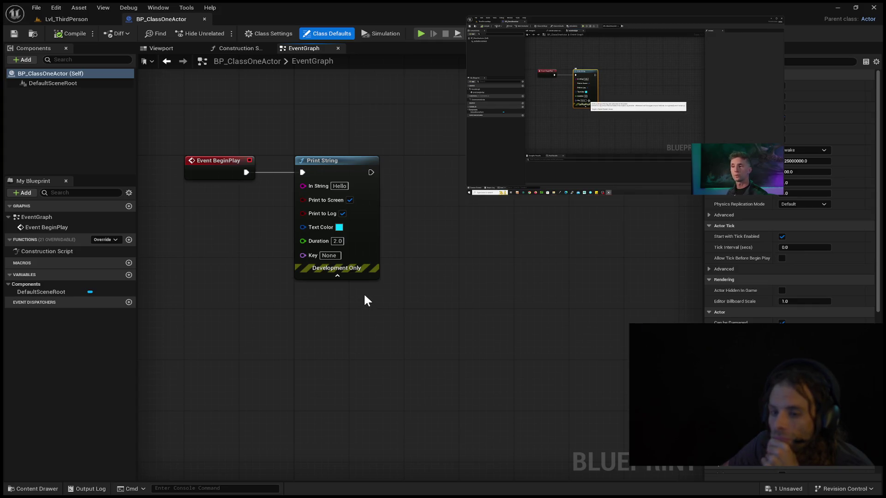
{"action": "left_click", "coordinate": [337, 241]}
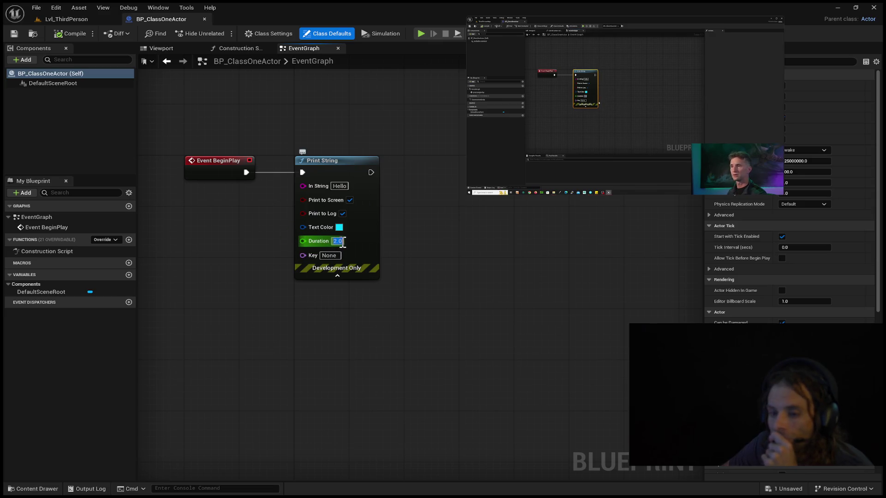
{"action": "type", "text": "10"}
{"action": "key", "text": "Return"}
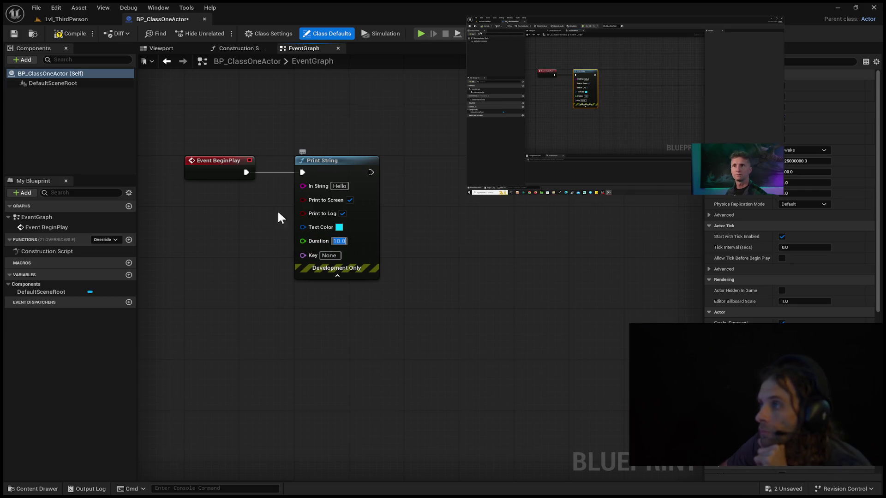
Compile BP_ClassOneActor and return to the Lvl_ThirdPerson level.
{"action": "left_click", "coordinate": [69, 29]}
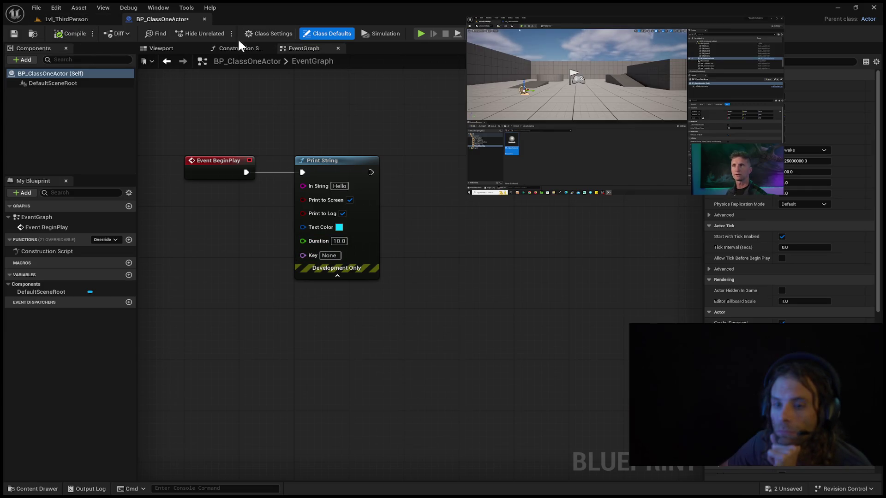
{"action": "left_click", "coordinate": [12, 32]}
{"action": "left_click", "coordinate": [66, 20]}
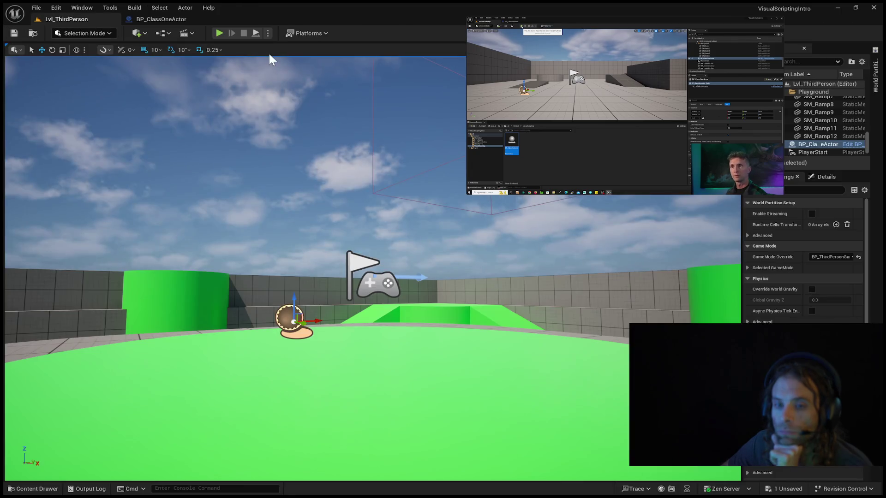
Play-test Lvl_ThirdPerson showing 'Hello', stop with Esc, and return to BP_ClassOneActor's event graph.
{"action": "left_click", "coordinate": [219, 34]}
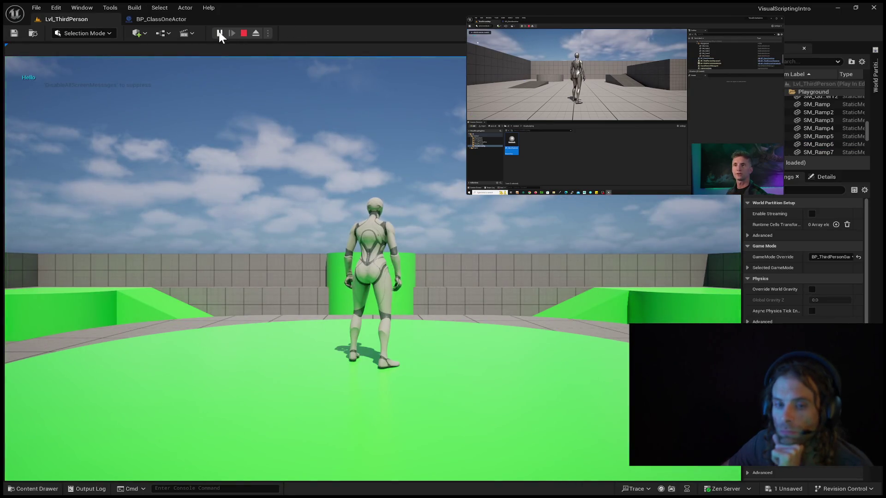
{"action": "left_click", "coordinate": [159, 258]}
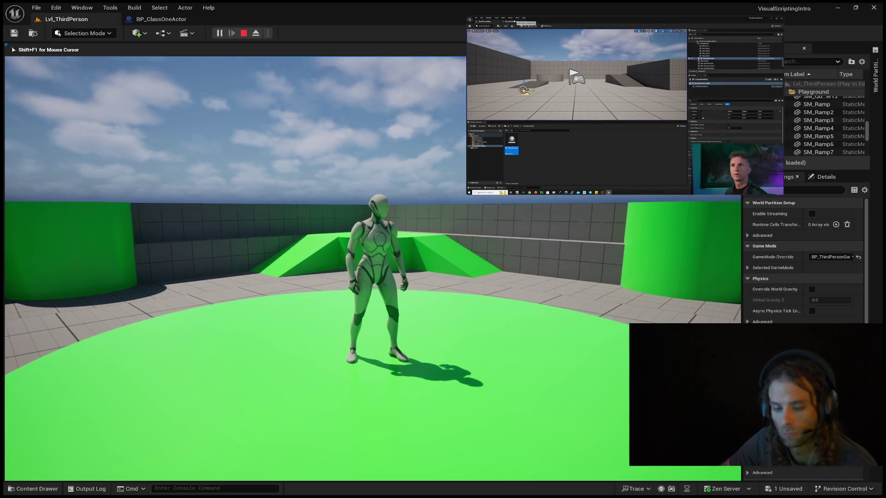
{"action": "key", "text": "Escape"}
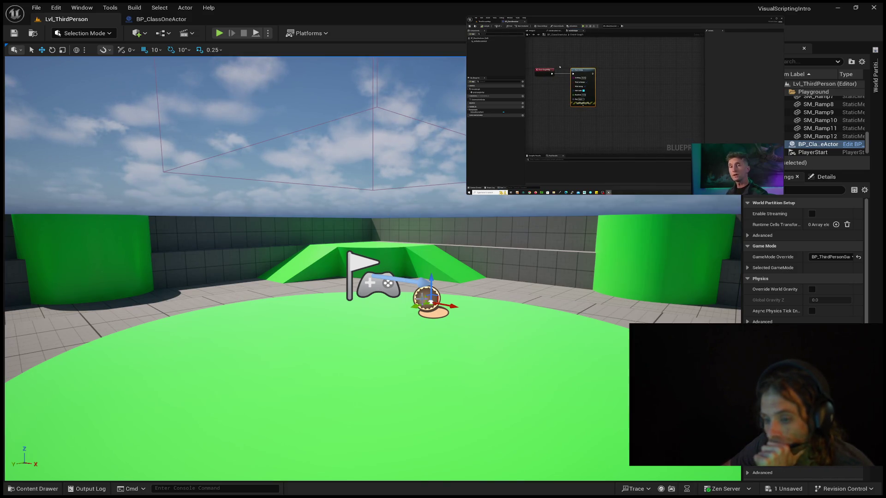
{"action": "left_click", "coordinate": [160, 19]}
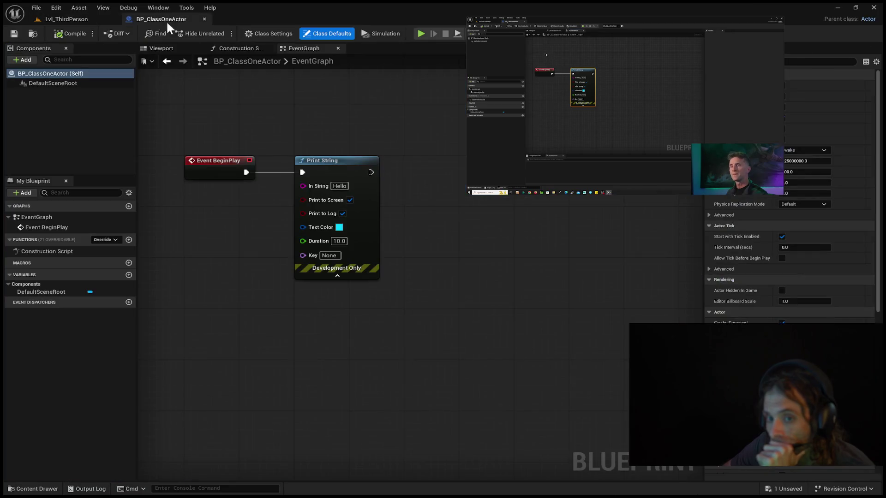
Chain a second Print String node off the first Print String's output execution pin.
{"action": "mouse_move", "coordinate": [431, 220]}
{"action": "left_mouse_down"}
{"action": "mouse_move", "coordinate": [447, 217]}
{"action": "mouse_move", "coordinate": [460, 235]}
{"action": "mouse_move", "coordinate": [453, 251]}
{"action": "left_mouse_up"}
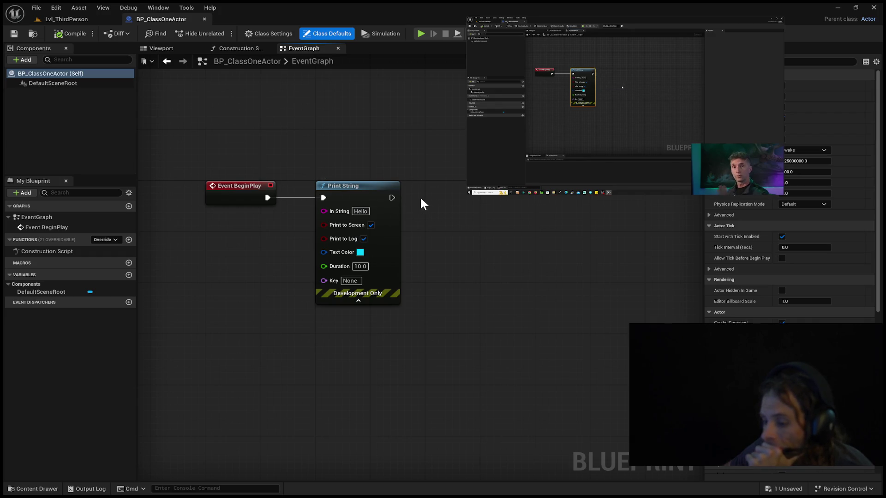
{"action": "mouse_move", "coordinate": [624, 120]}
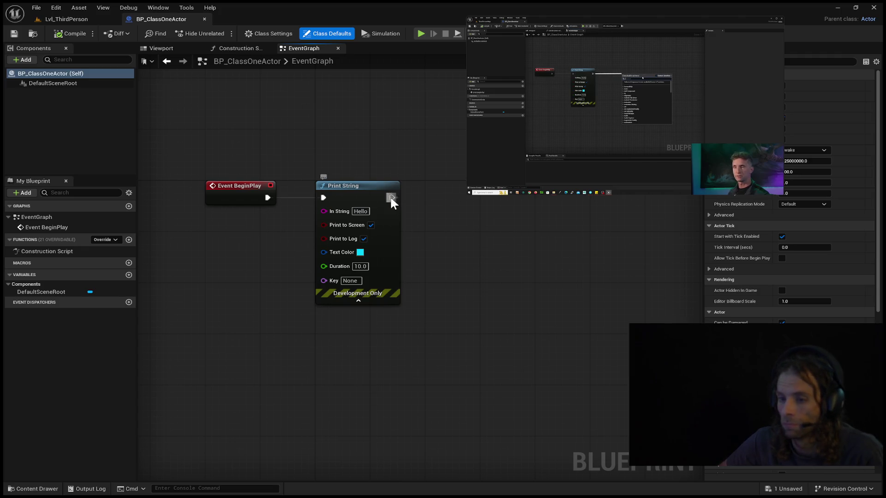
{"action": "mouse_move", "coordinate": [458, 197]}
{"action": "left_mouse_down"}
{"action": "mouse_move", "coordinate": [503, 193]}
{"action": "mouse_move", "coordinate": [488, 195]}
{"action": "left_mouse_up"}
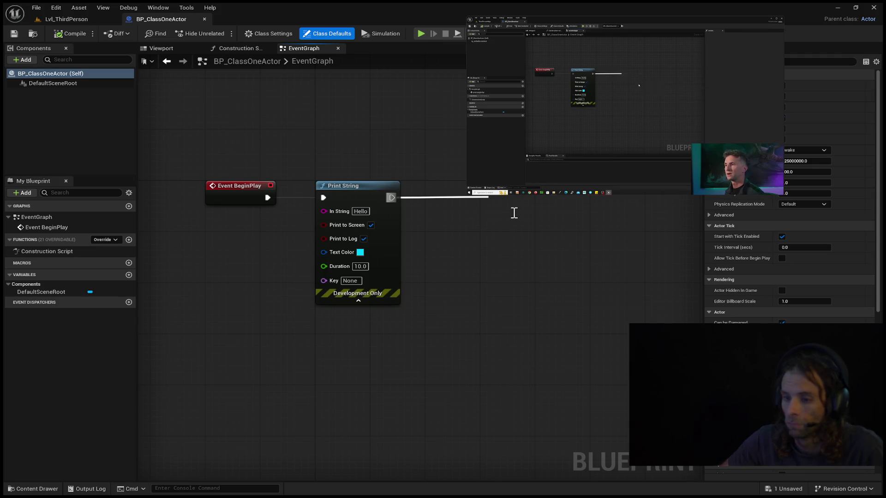
{"action": "key", "text": "Return"}
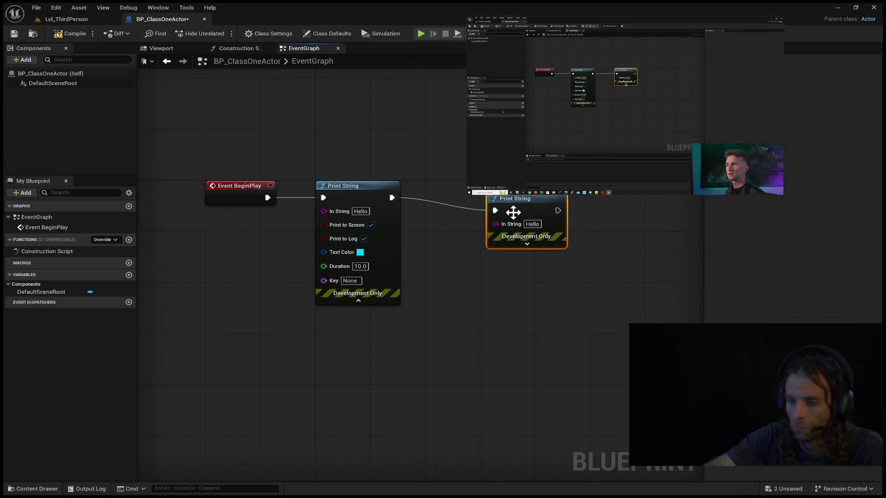
Place the new Print String beside the first and set its In String to 'World'.
{"action": "mouse_move", "coordinate": [522, 206]}
{"action": "left_mouse_down"}
{"action": "mouse_move", "coordinate": [474, 194]}
{"action": "mouse_move", "coordinate": [490, 194]}
{"action": "left_mouse_up"}
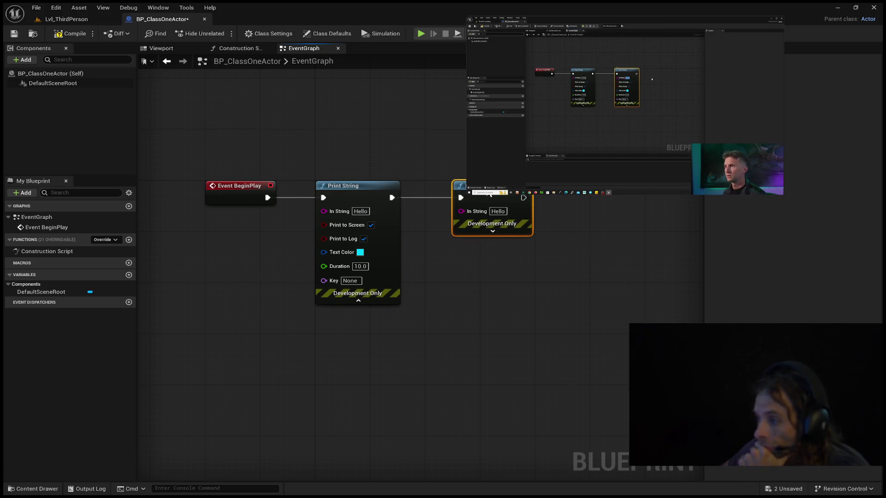
{"action": "left_click", "coordinate": [492, 230]}
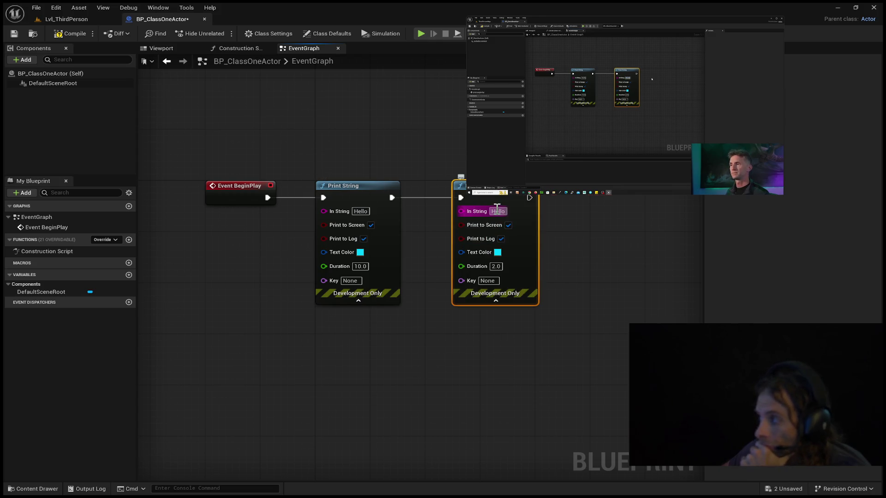
{"action": "type", "text": "World"}
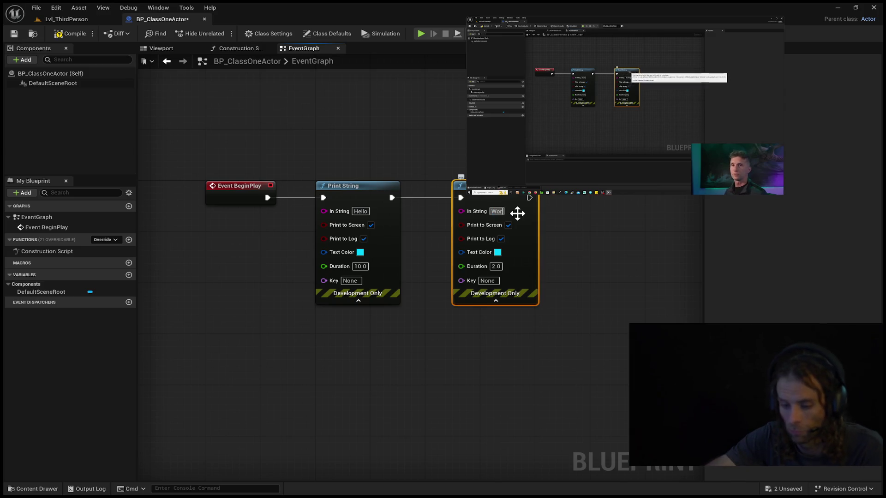
{"action": "key", "text": "Return"}
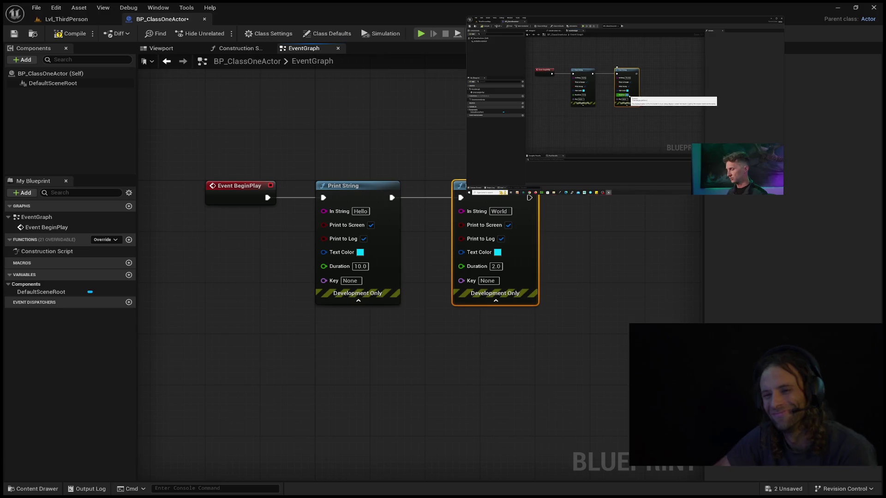
Give the World Print String a Duration of 10 and magenta Text Color, then save the blueprint.
{"action": "left_click", "coordinate": [501, 266]}
{"action": "type", "text": "10"}
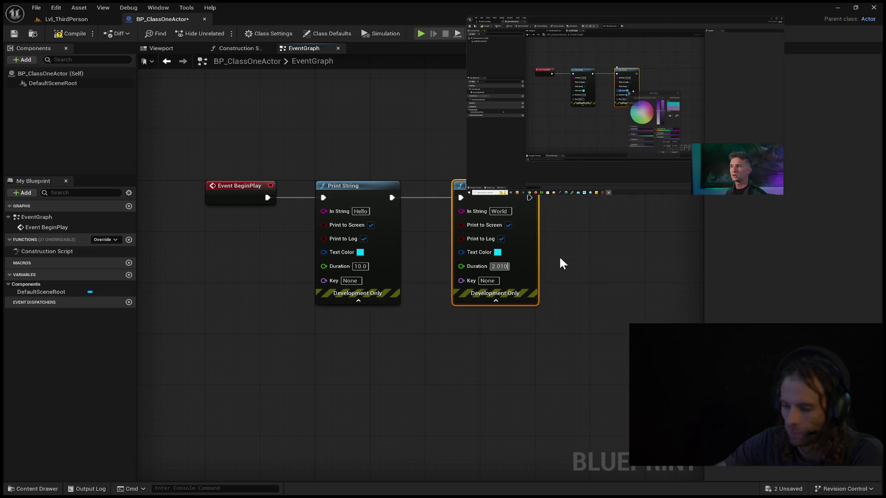
{"action": "key", "text": "BackSpace"}
{"action": "key", "text": "BackSpace"}
{"action": "key", "text": "BackSpace"}
{"action": "type", "text": "10"}
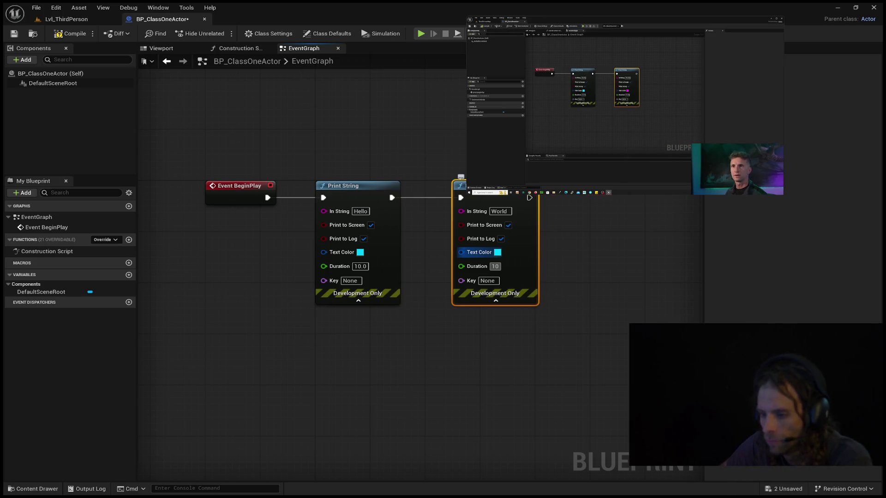
{"action": "left_click", "coordinate": [626, 443]}
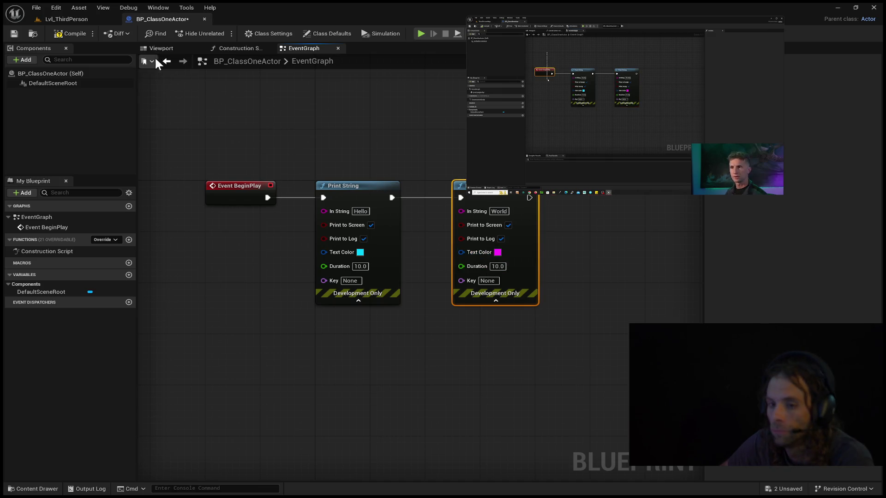
{"action": "left_click", "coordinate": [14, 33]}
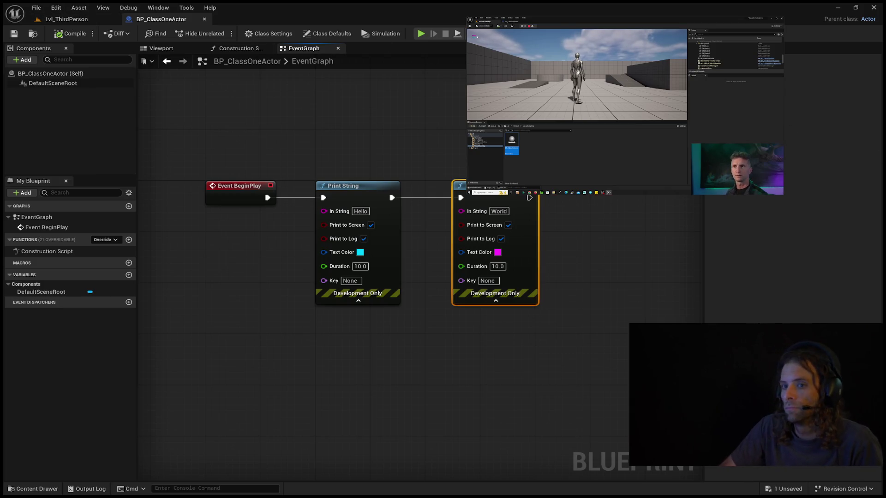
Play-test Lvl_ThirdPerson to check the Hello and World messages, then return to BP_ClassOneActor.
{"action": "left_click", "coordinate": [79, 16]}
{"action": "left_click", "coordinate": [218, 33]}
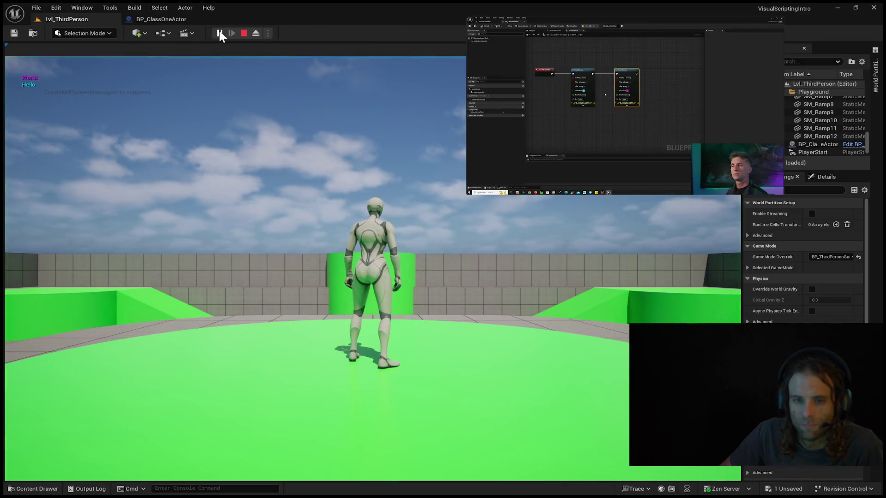
{"action": "left_click", "coordinate": [427, 51]}
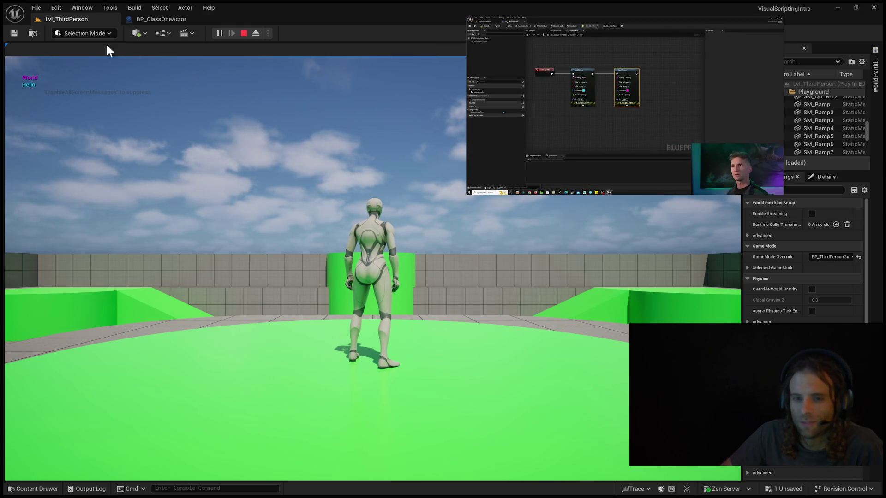
{"action": "left_click", "coordinate": [165, 21]}
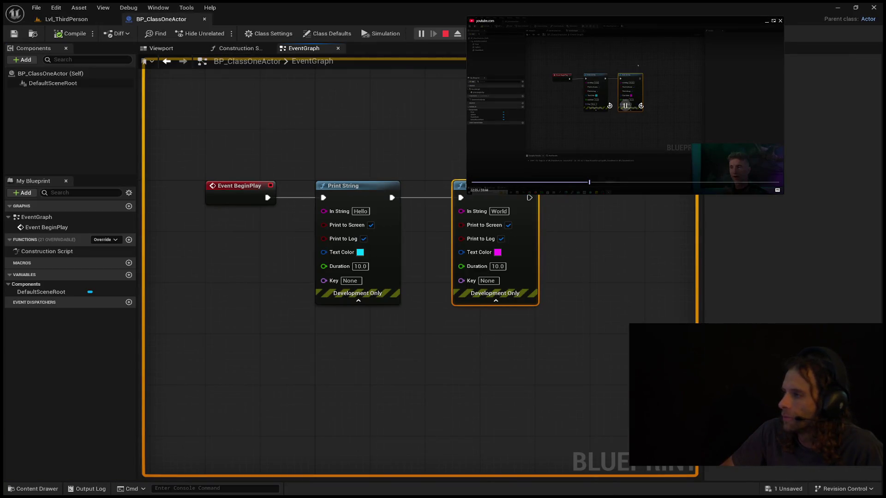
Rewind the tutorial video, restart the Lvl_ThirdPerson play session, and return to BP_ClassOneActor.
{"action": "left_click", "coordinate": [608, 106]}
{"action": "left_click", "coordinate": [609, 106]}
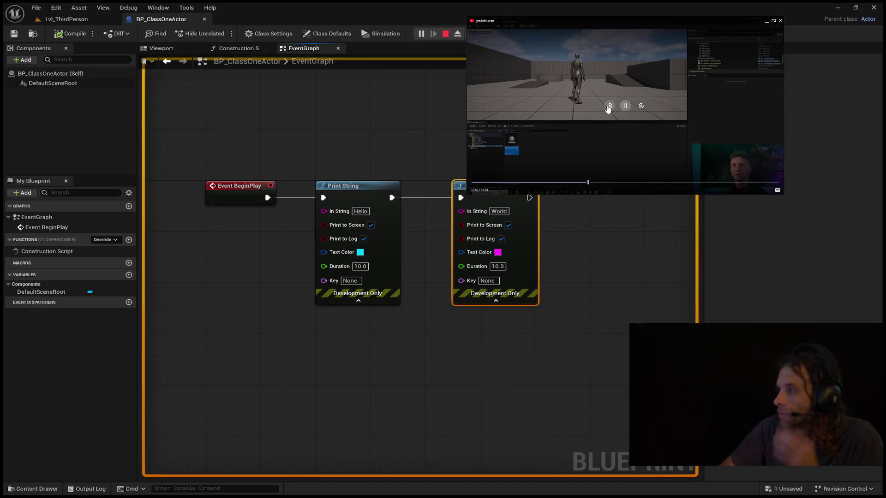
{"action": "left_click", "coordinate": [609, 105]}
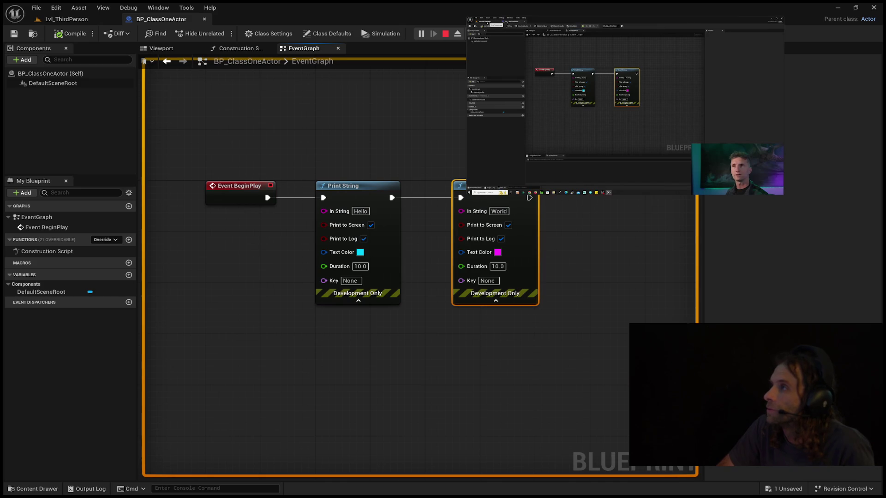
{"action": "left_click", "coordinate": [73, 19]}
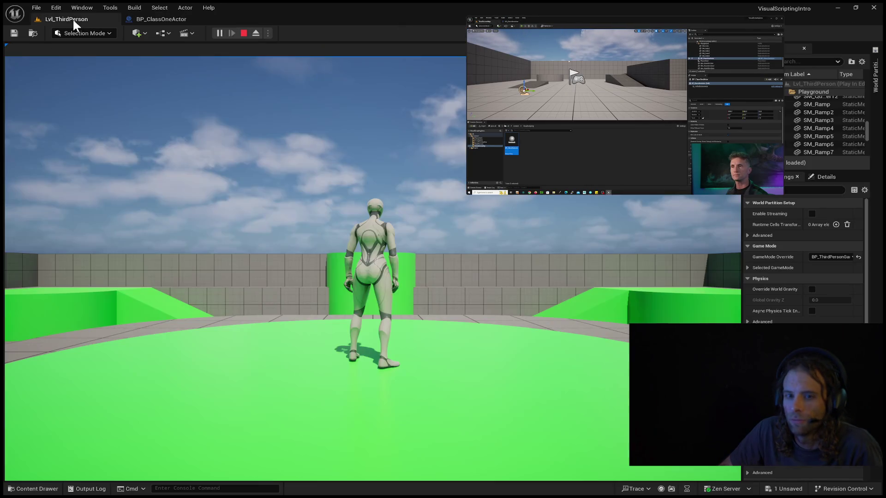
{"action": "left_click", "coordinate": [245, 34]}
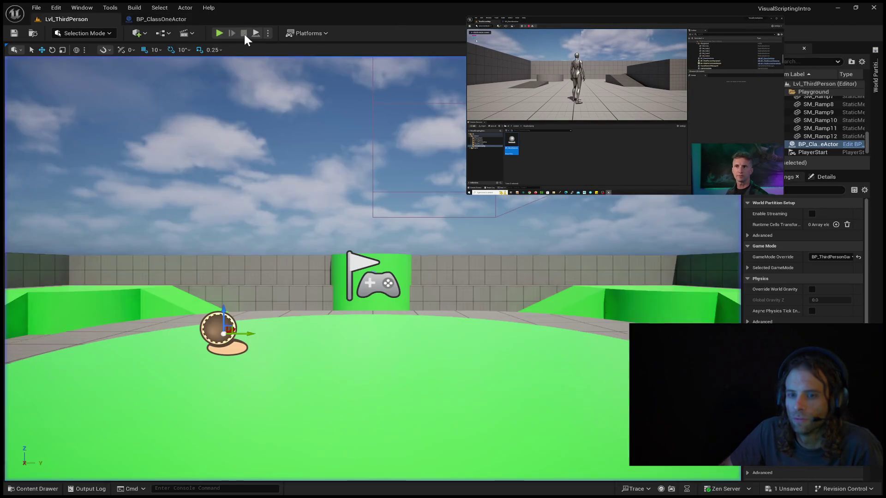
{"action": "left_click", "coordinate": [219, 32]}
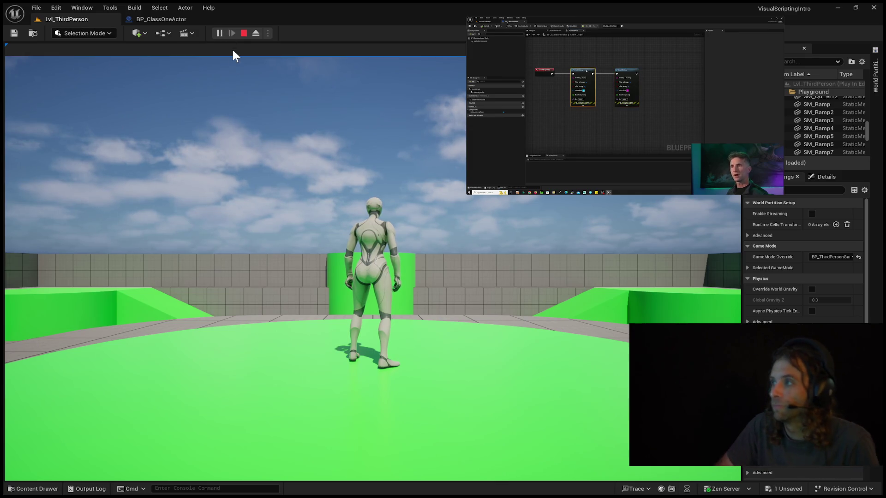
{"action": "left_click", "coordinate": [144, 20]}
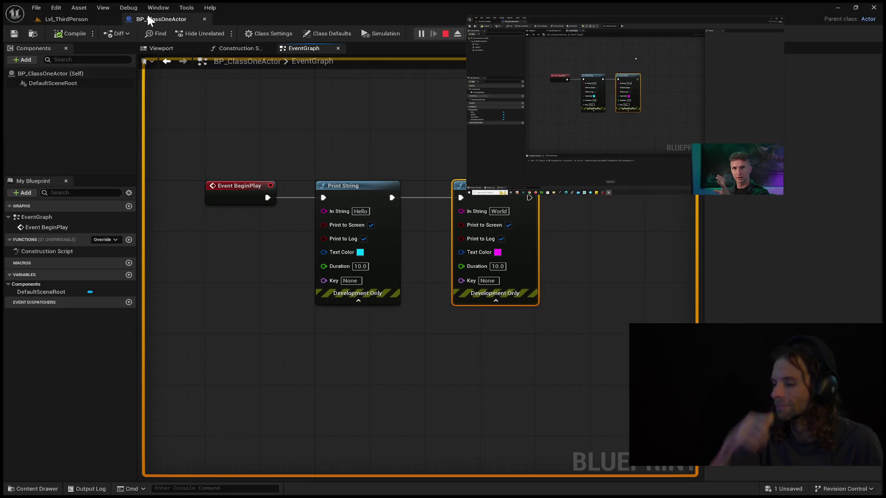
Recentre the EventGraph and nudge the World Print String node slightly left.
{"action": "mouse_move", "coordinate": [457, 131]}
{"action": "left_mouse_down"}
{"action": "mouse_move", "coordinate": [424, 168]}
{"action": "mouse_move", "coordinate": [413, 131]}
{"action": "mouse_move", "coordinate": [498, 196]}
{"action": "mouse_move", "coordinate": [498, 181]}
{"action": "left_mouse_up"}
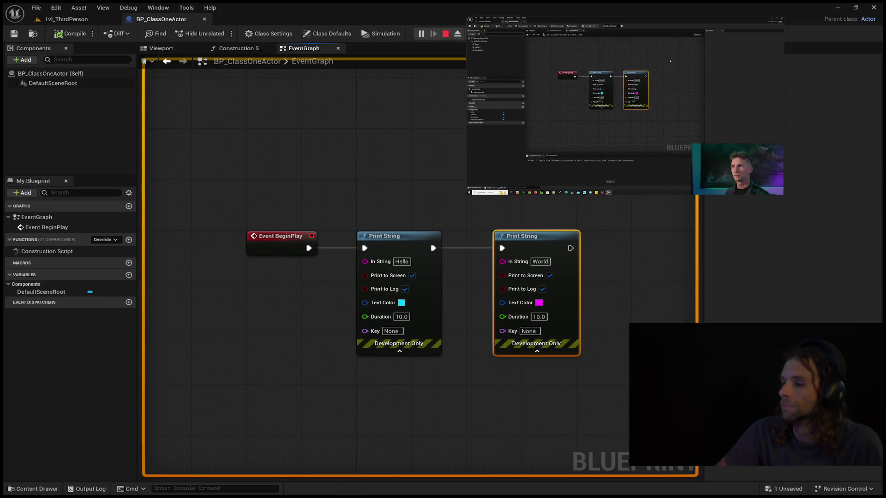
{"action": "scroll", "coordinate": [492, 167], "scroll_direction": "down", "scroll_amount": 2}
{"action": "scroll", "coordinate": [493, 167], "scroll_direction": "up", "scroll_amount": 2}
{"action": "scroll", "coordinate": [503, 165], "scroll_direction": "down", "scroll_amount": 1}
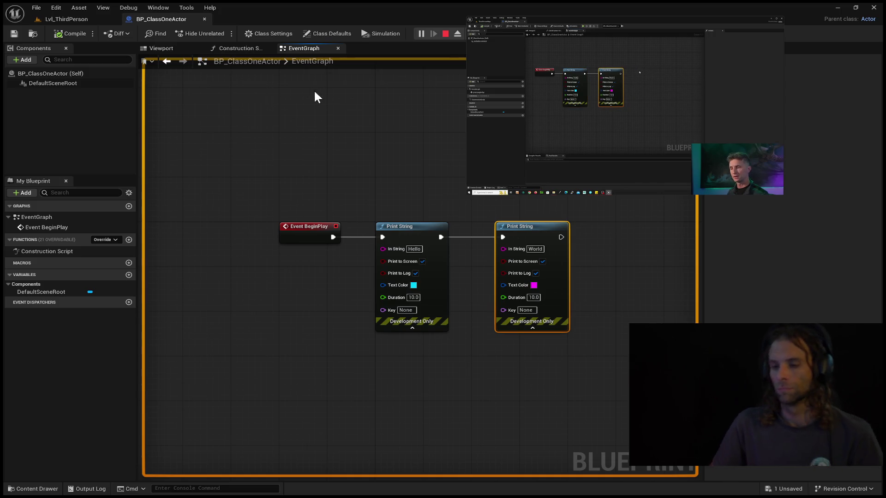
{"action": "mouse_move", "coordinate": [521, 228]}
{"action": "left_mouse_down"}
{"action": "mouse_move", "coordinate": [507, 223]}
{"action": "mouse_move", "coordinate": [516, 227]}
{"action": "left_mouse_up"}
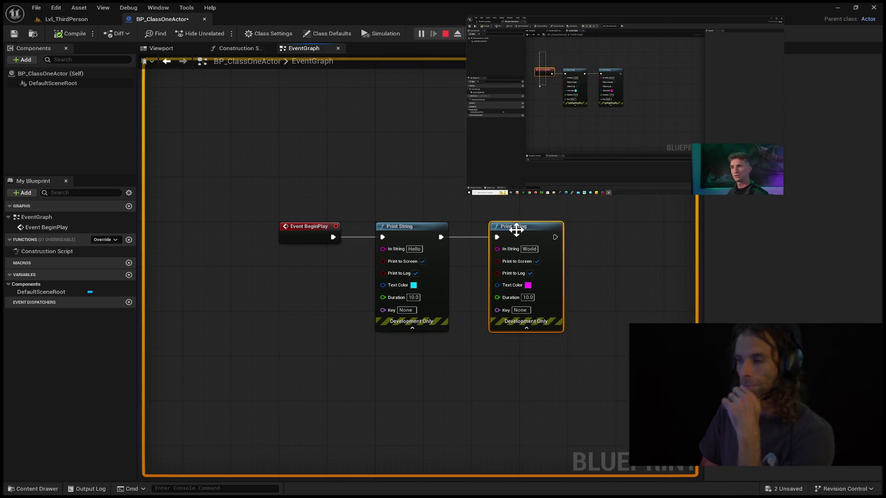
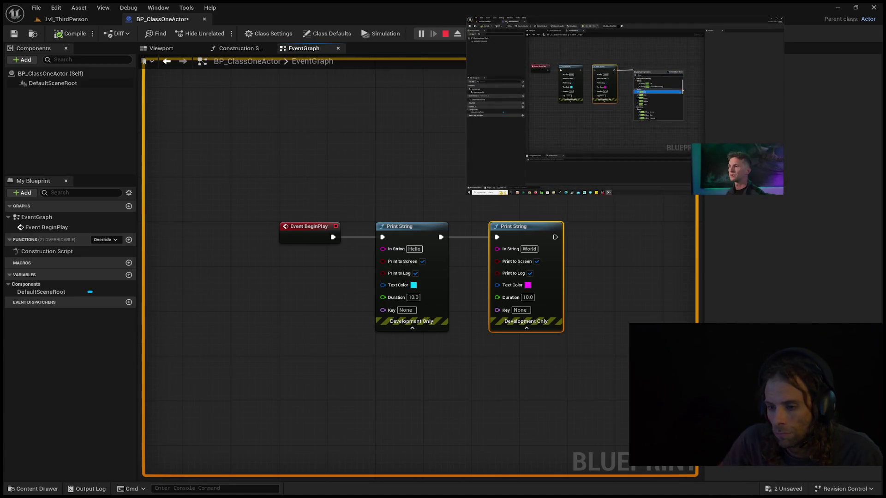
Pull an exec wire from the second Print String and add a Draw Debug Sphere node (radius 100.0, 12 segments).
{"action": "left_click", "coordinate": [567, 235]}
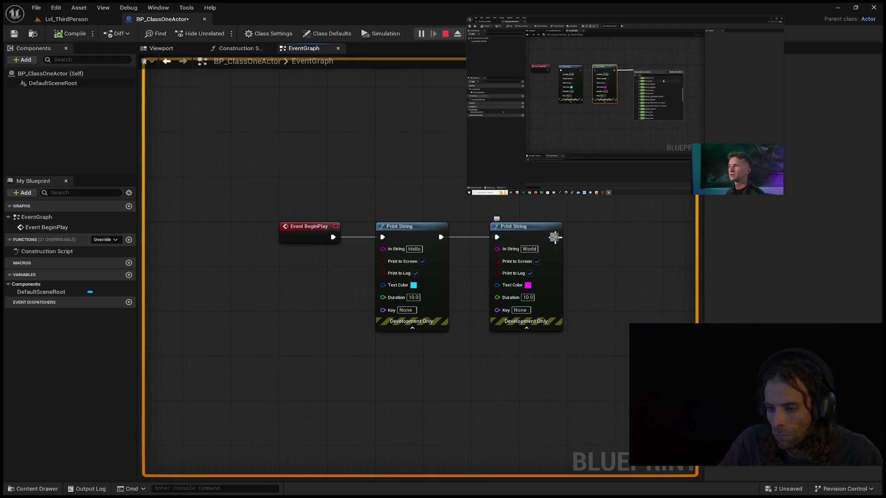
{"action": "left_click_drag", "start_coordinate": [592, 237], "coordinate": [635, 239]}
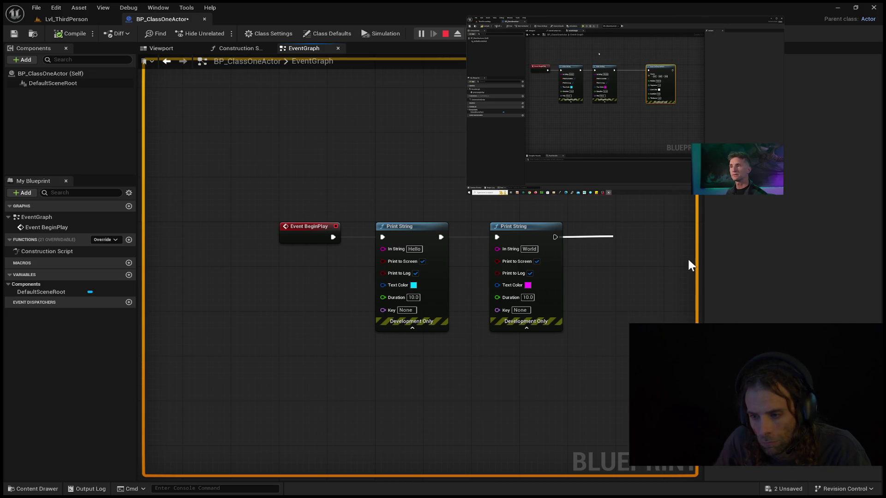
{"action": "mouse_move", "coordinate": [573, 55]}
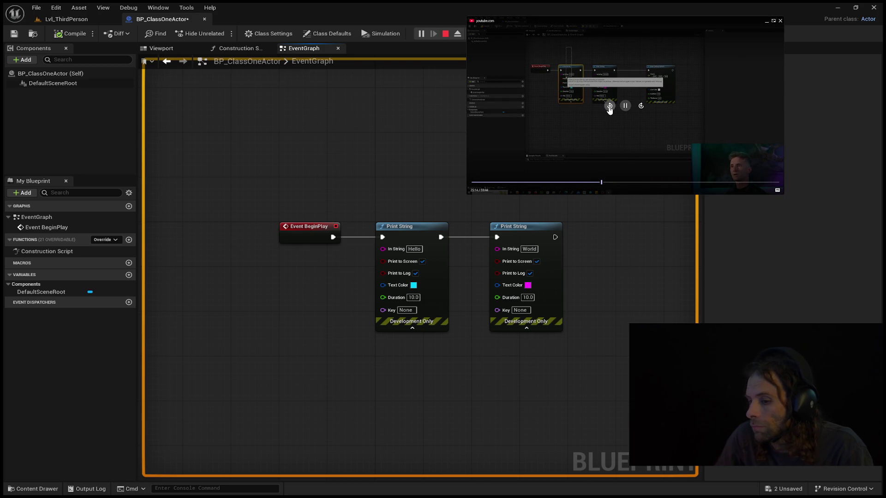
{"action": "left_click", "coordinate": [609, 106]}
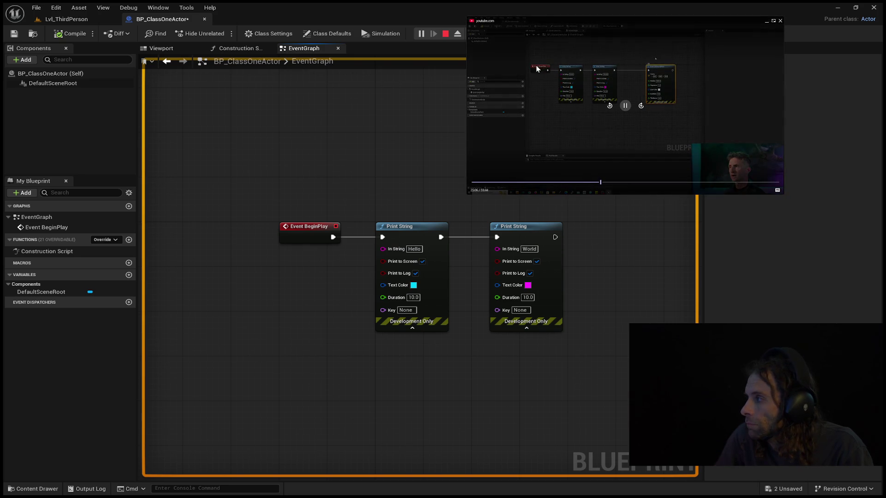
{"action": "left_click", "coordinate": [609, 106]}
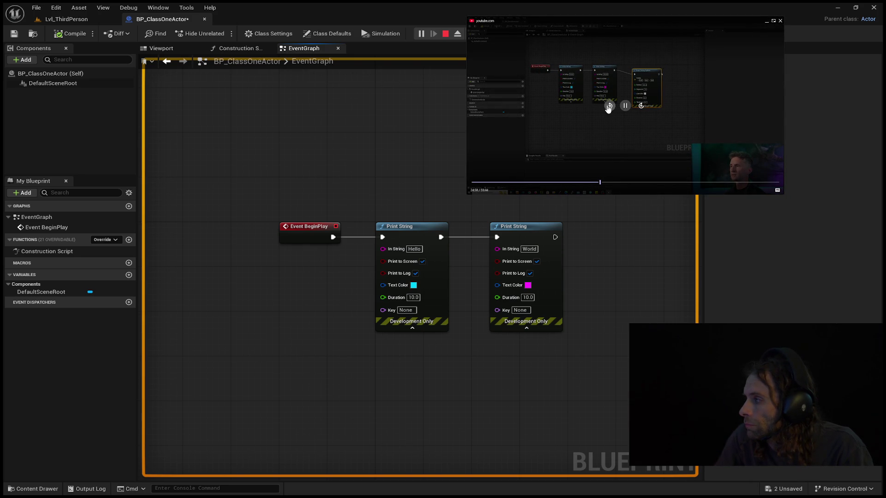
{"action": "left_click", "coordinate": [608, 106]}
{"action": "left_click", "coordinate": [608, 106]}
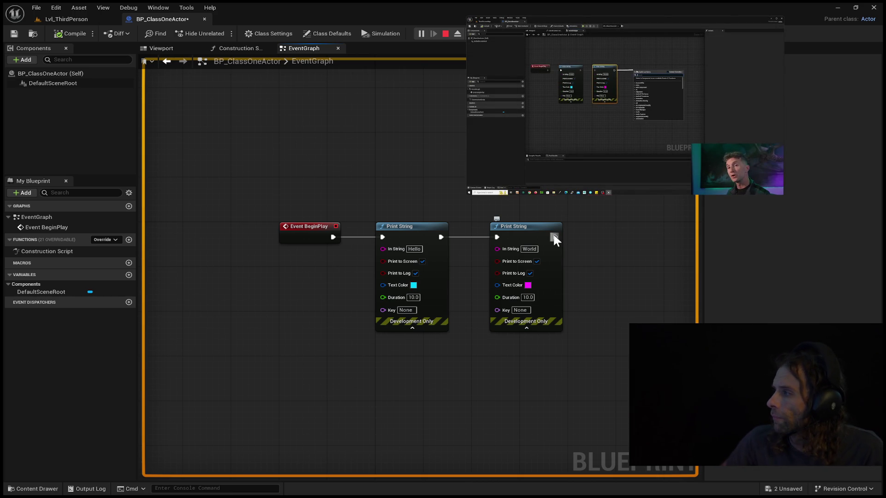
{"action": "left_click_drag", "start_coordinate": [597, 238], "coordinate": [605, 234]}
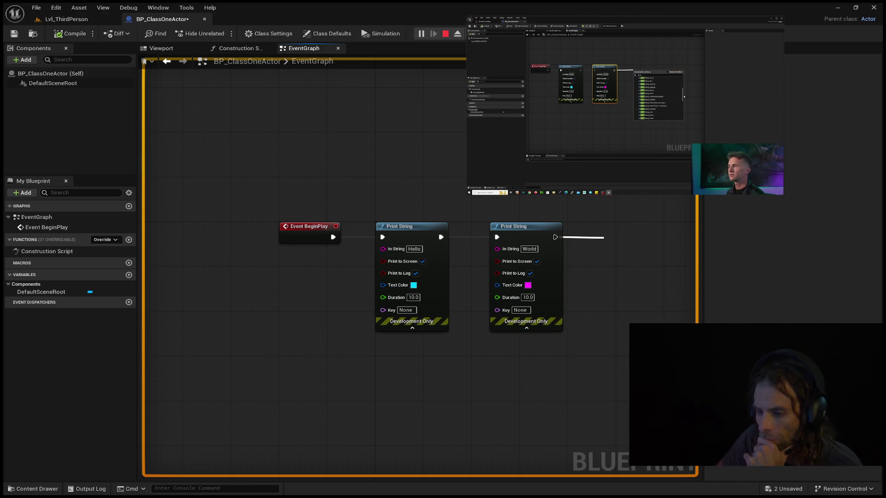
{"action": "left_click", "coordinate": [778, 323]}
Align the Draw Debug Sphere with the Print Strings, compile and save, then play Lvl_ThirdPerson.
{"action": "left_click_drag", "start_coordinate": [652, 238], "coordinate": [655, 227]}
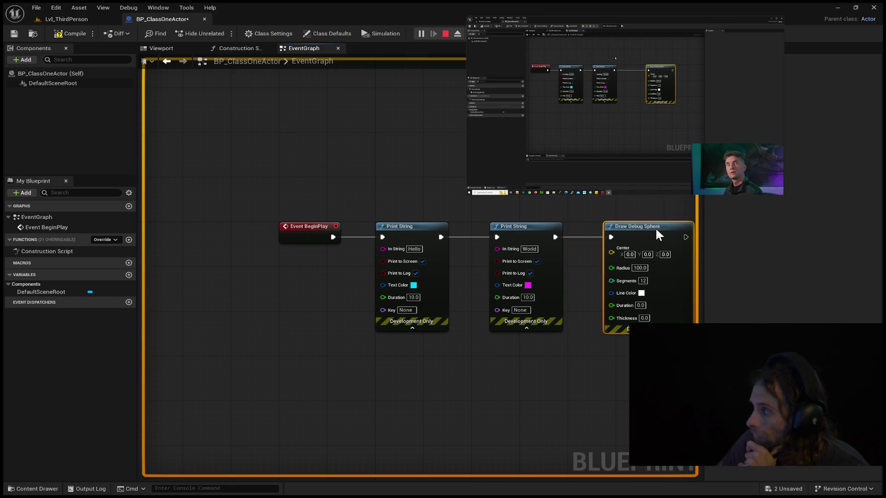
{"action": "left_click", "coordinate": [515, 384]}
{"action": "left_click_drag", "start_coordinate": [458, 384], "coordinate": [356, 381]}
{"action": "left_click_drag", "start_coordinate": [541, 232], "coordinate": [568, 226]}
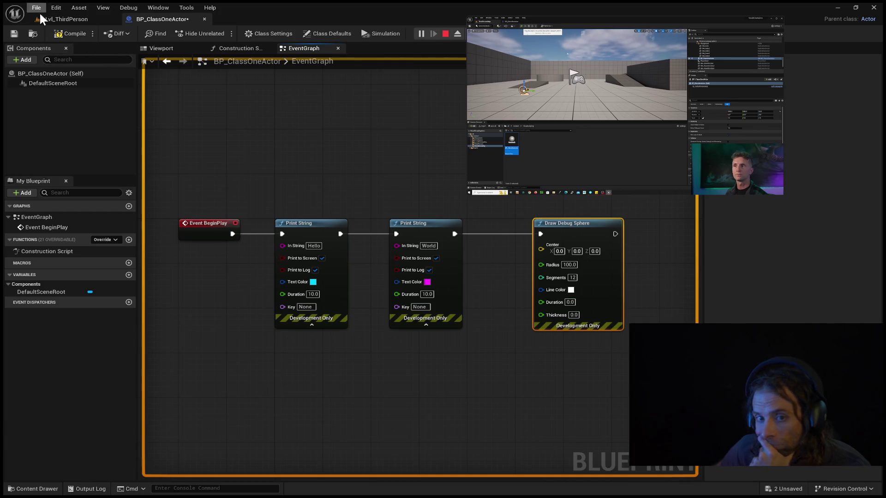
{"action": "left_click", "coordinate": [73, 34]}
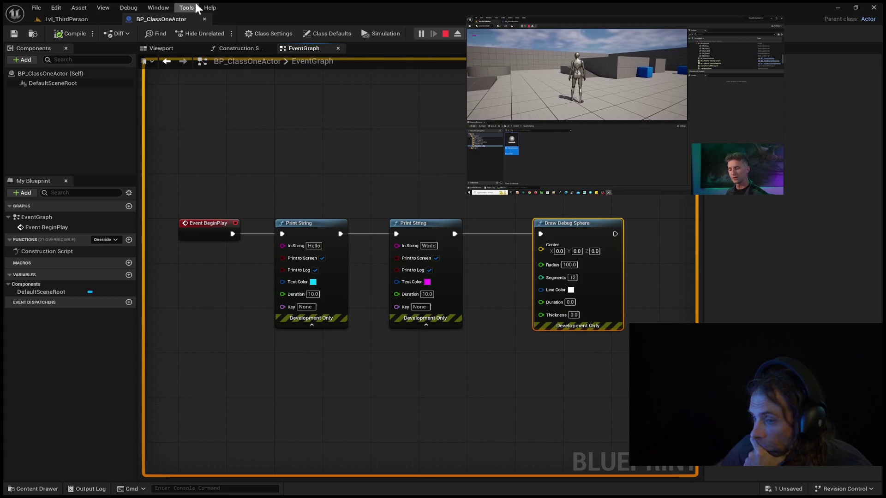
{"action": "left_click", "coordinate": [67, 18]}
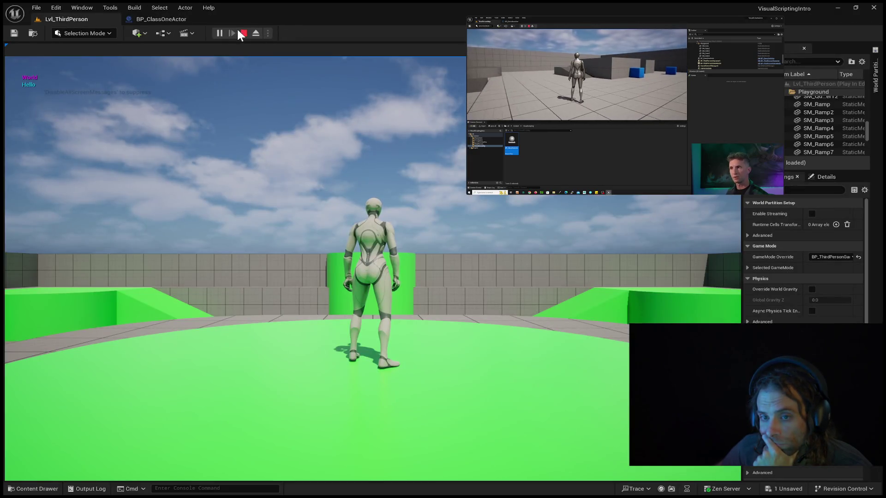
Check the running game, end the session with Esc, and go back to BP_ClassOneActor.
{"action": "left_click", "coordinate": [395, 168]}
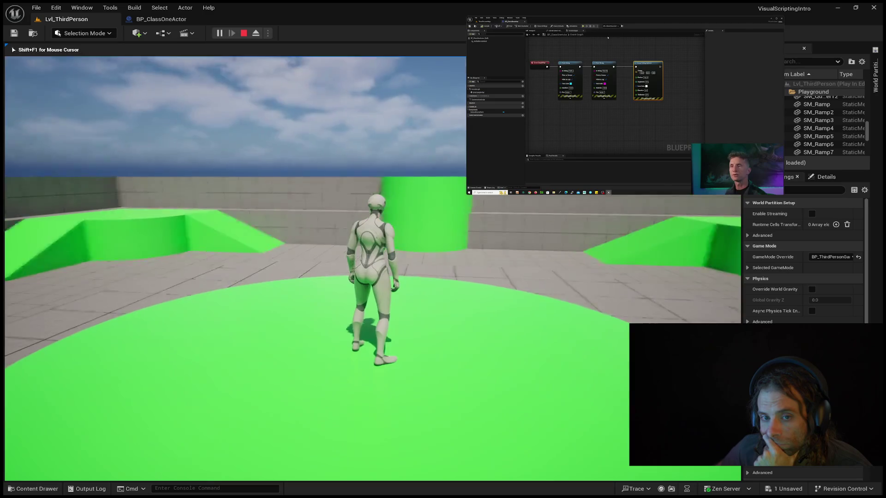
{"action": "key", "text": "Escape"}
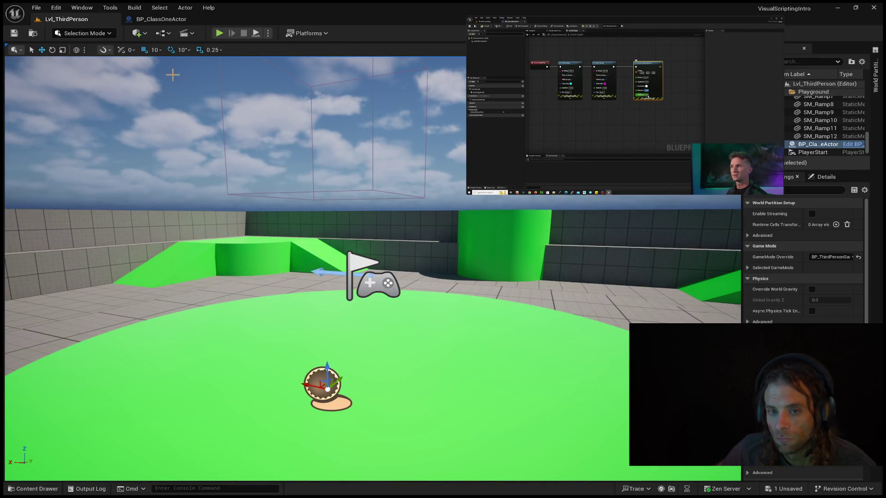
{"action": "left_click", "coordinate": [169, 20]}
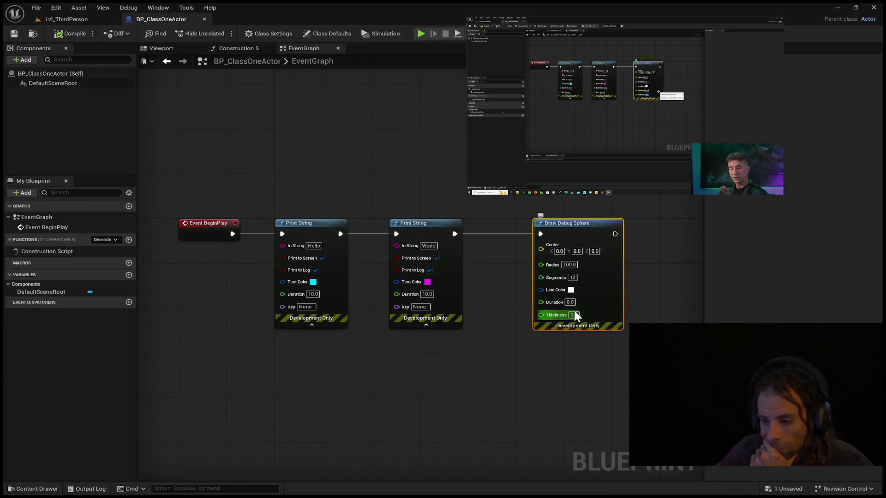
Set the Draw Debug Sphere Duration to 1.0 and Thickness to 1.0, then save the Blueprint.
{"action": "type", "text": "10"}
{"action": "key", "text": "Return"}
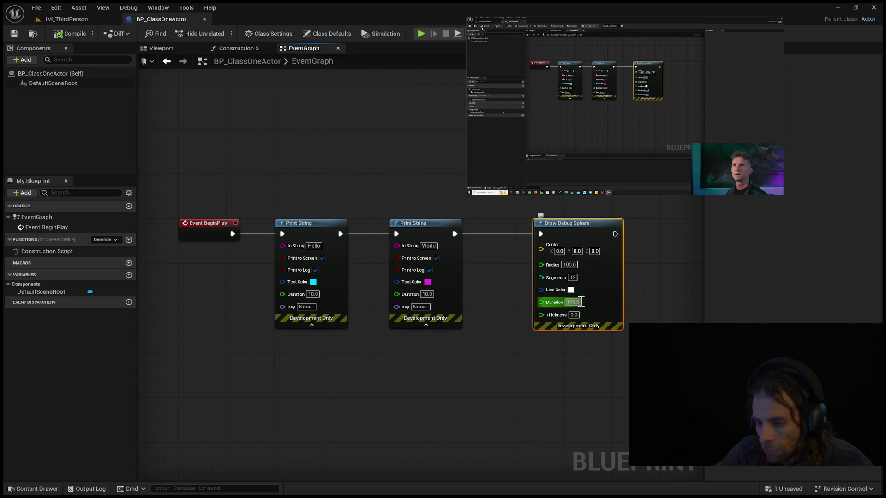
{"action": "type", "text": "10"}
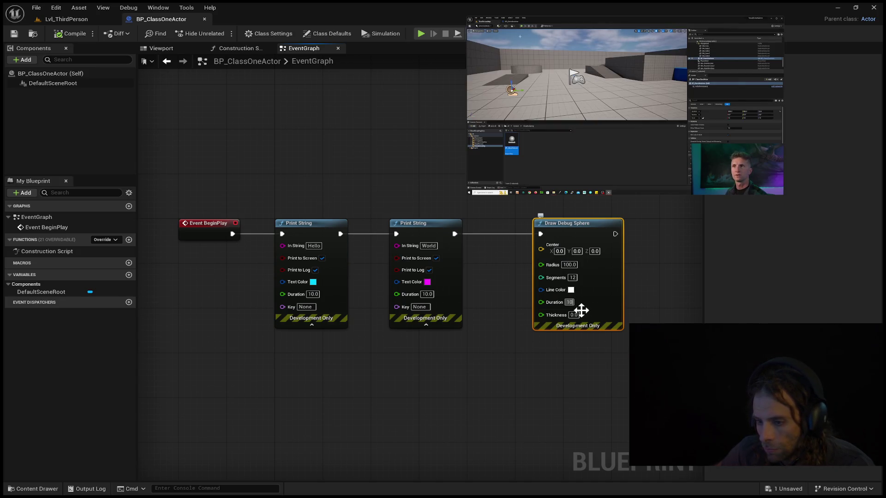
{"action": "left_click", "coordinate": [577, 315]}
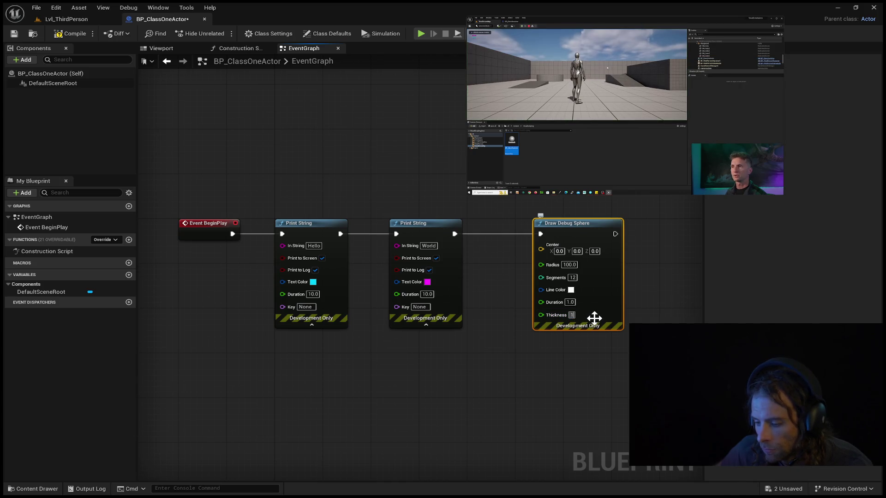
{"action": "key", "text": "Return"}
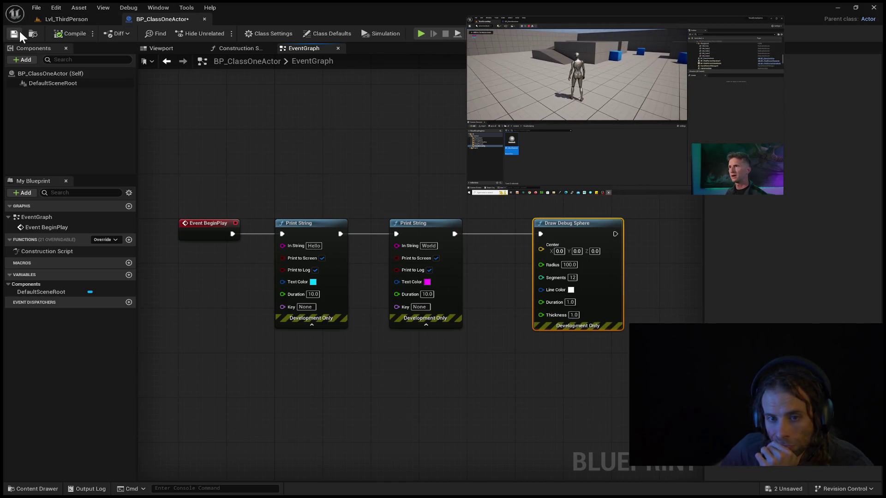
{"action": "left_click", "coordinate": [15, 33]}
Play-test Lvl_ThirdPerson, stop with Esc, and return to the BP_ClassOneActor EventGraph.
{"action": "left_click", "coordinate": [54, 19]}
{"action": "left_click", "coordinate": [219, 33]}
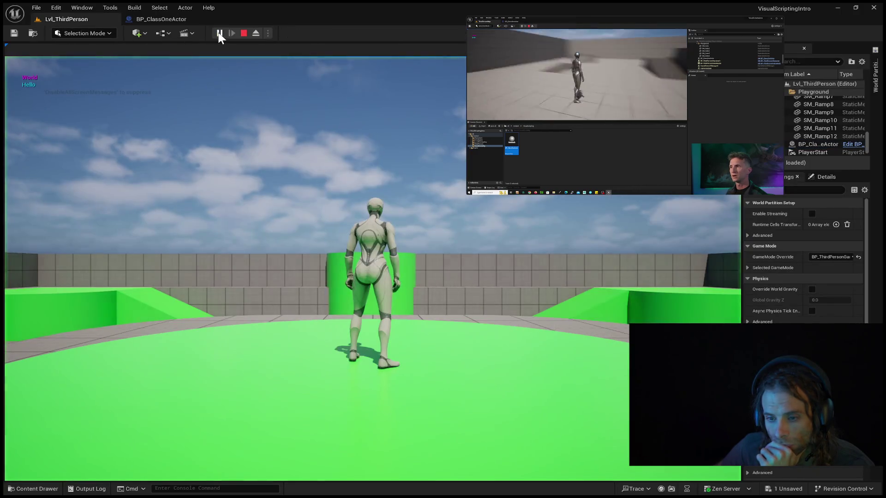
{"action": "left_click", "coordinate": [195, 198]}
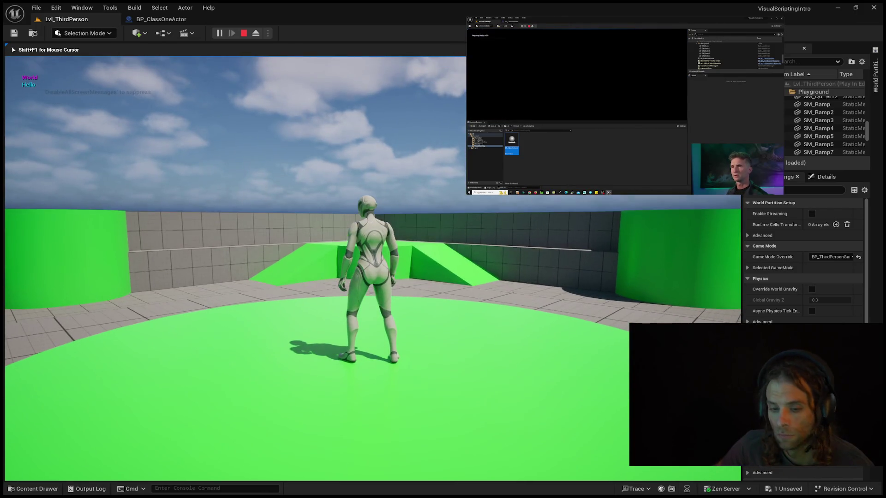
{"action": "key", "text": "Escape"}
{"action": "left_click", "coordinate": [175, 20]}
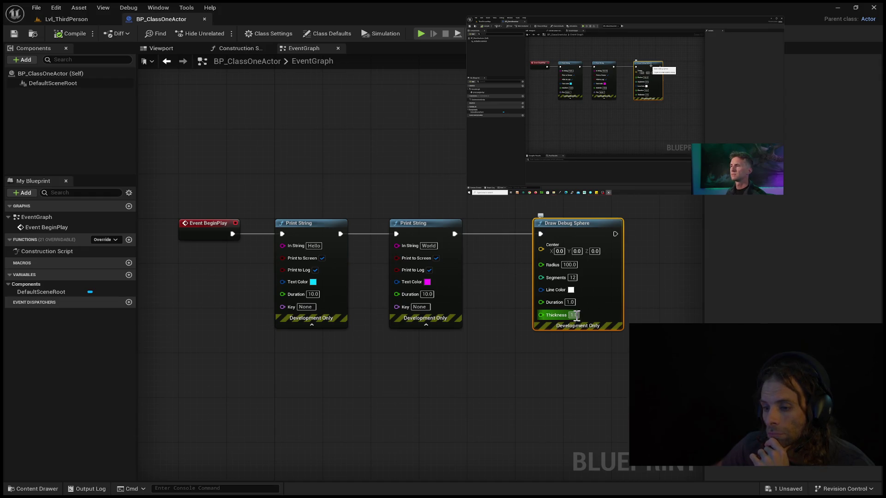
Change the Draw Debug Sphere Duration to 10.0, keep Radius 100.0, and compile and save.
{"action": "left_click", "coordinate": [570, 302]}
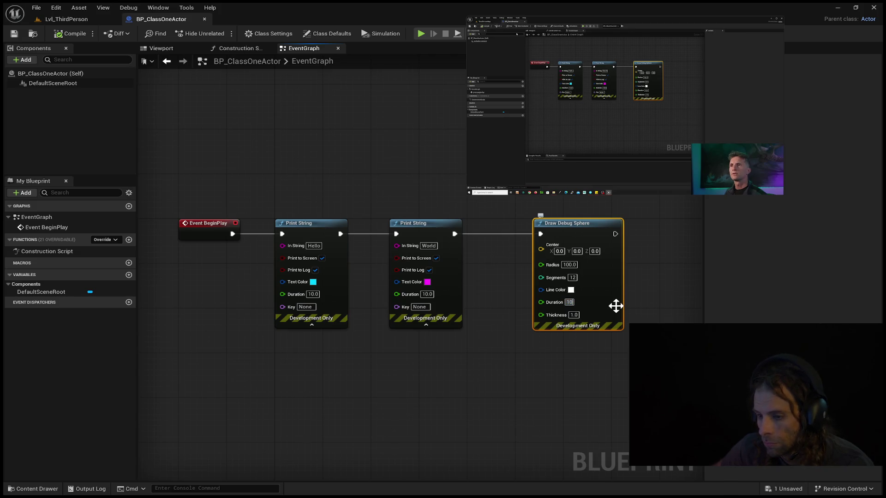
{"action": "left_click", "coordinate": [636, 290]}
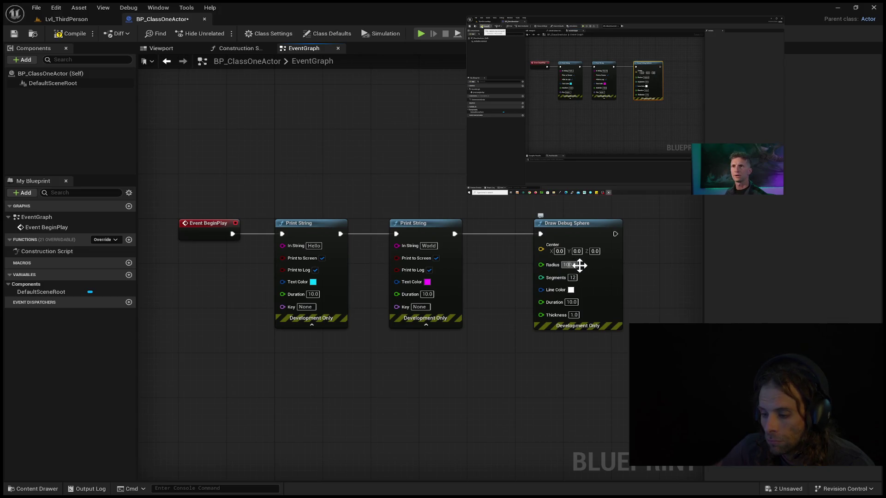
{"action": "type", "text": "100"}
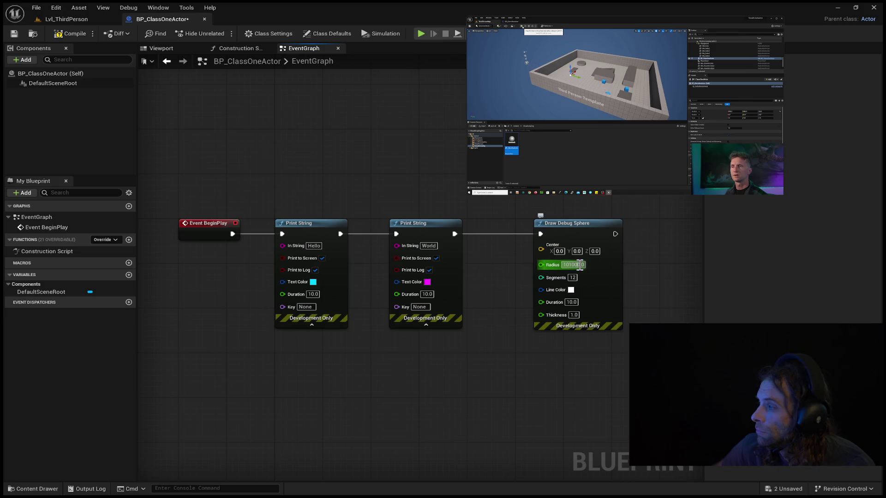
{"action": "key", "text": "Escape"}
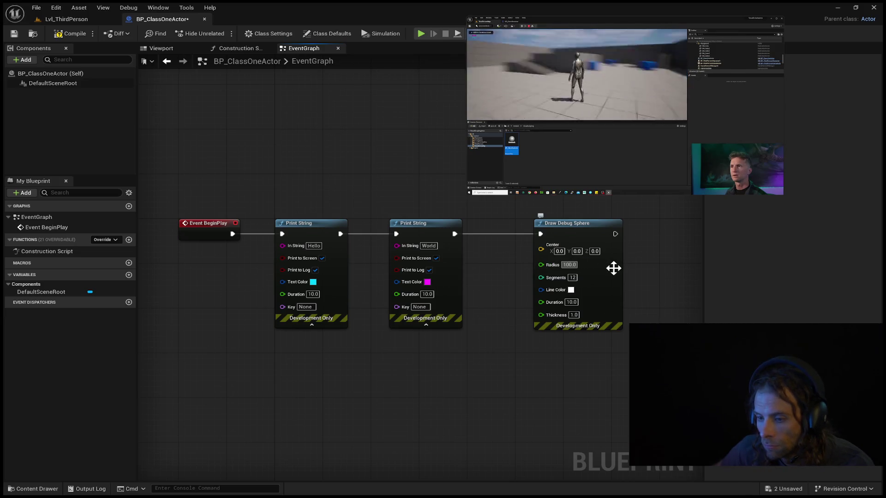
{"action": "left_click", "coordinate": [68, 36]}
{"action": "left_click", "coordinate": [14, 33]}
Switch to Lvl_ThirdPerson, look around the level, and start a play session.
{"action": "left_click", "coordinate": [67, 18]}
{"action": "left_click_drag", "start_coordinate": [238, 153], "coordinate": [276, 154]}
{"action": "left_click", "coordinate": [219, 33]}
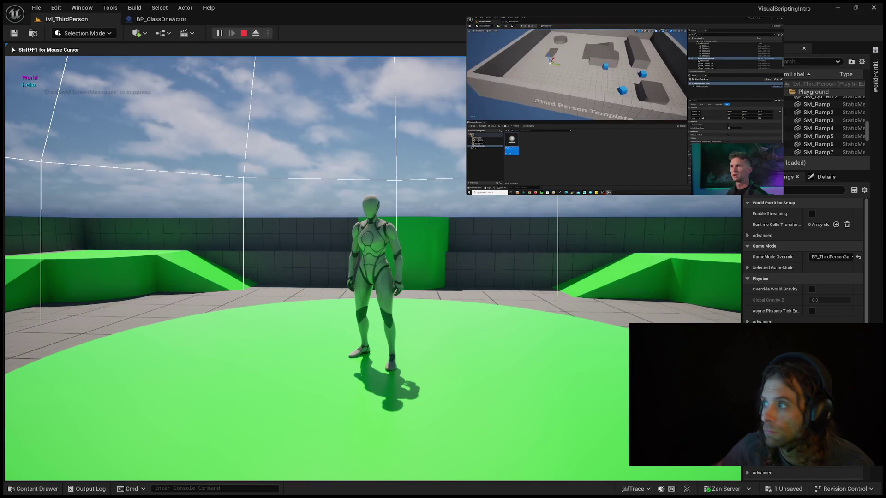
Run the character forward, end play, and pull the Lvl_ThirdPerson view back over the green platform.
{"action": "key", "text": "w"}
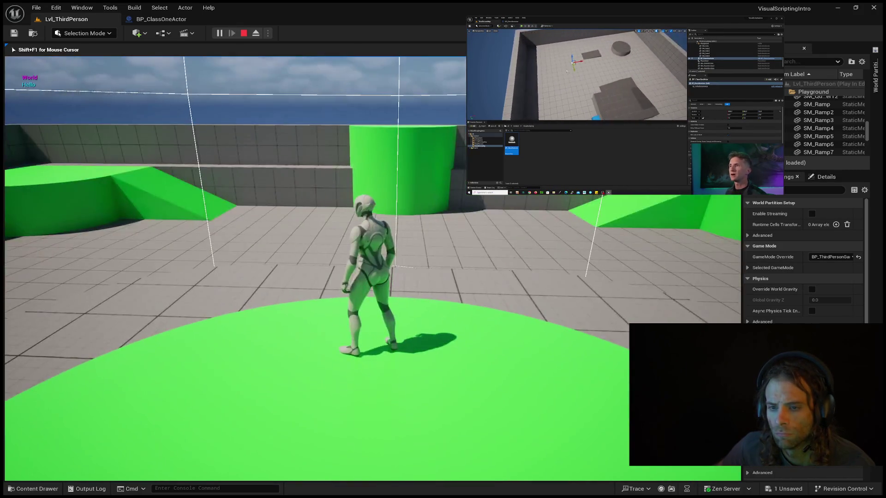
{"action": "key", "text": "Escape"}
{"action": "left_click", "coordinate": [154, 18]}
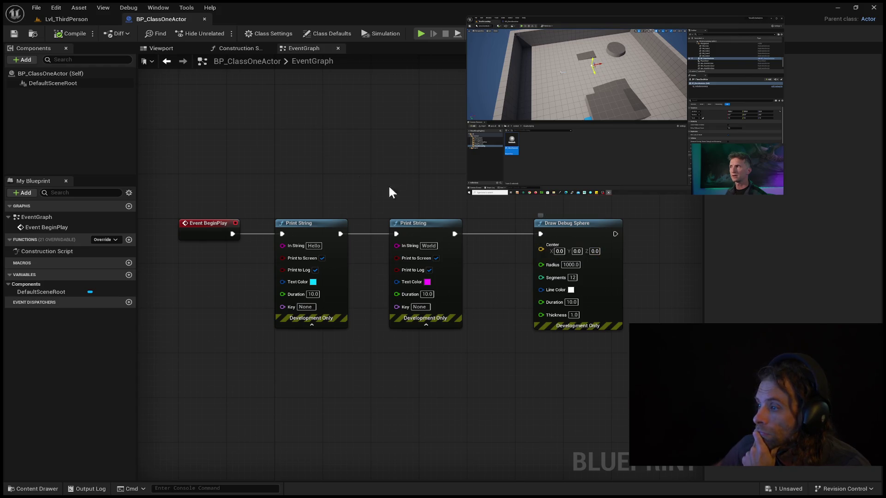
{"action": "left_click", "coordinate": [64, 19]}
{"action": "left_click_drag", "start_coordinate": [343, 220], "coordinate": [341, 280]}
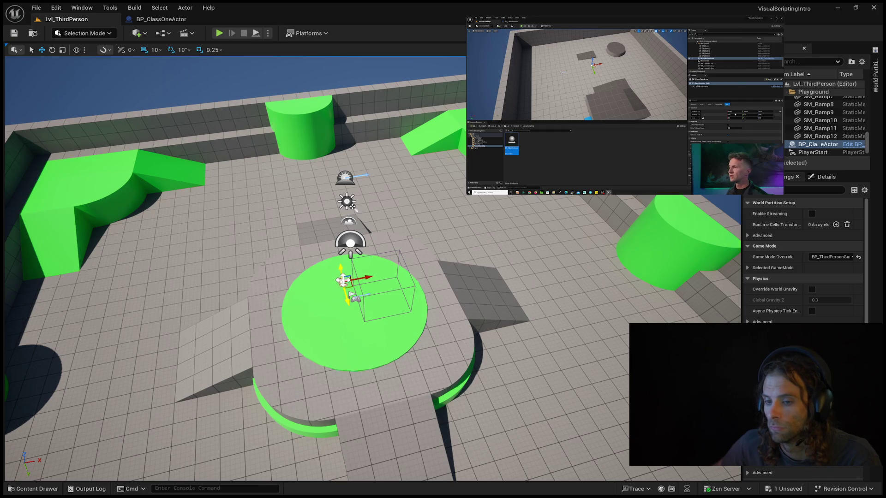
Move BP_ClassOneActor up-left on the green platform, select PlayerStart and Floor, and collapse the Playground folder.
{"action": "left_click_drag", "start_coordinate": [344, 280], "coordinate": [291, 253]}
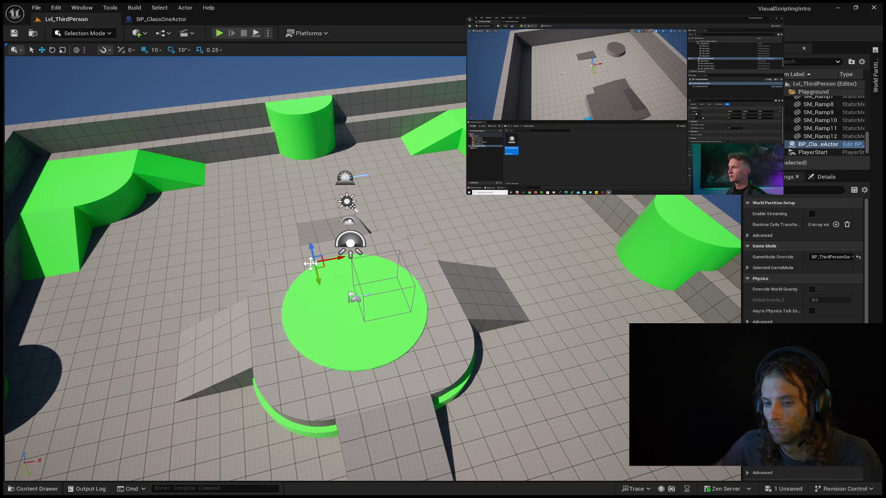
{"action": "left_click", "coordinate": [355, 296]}
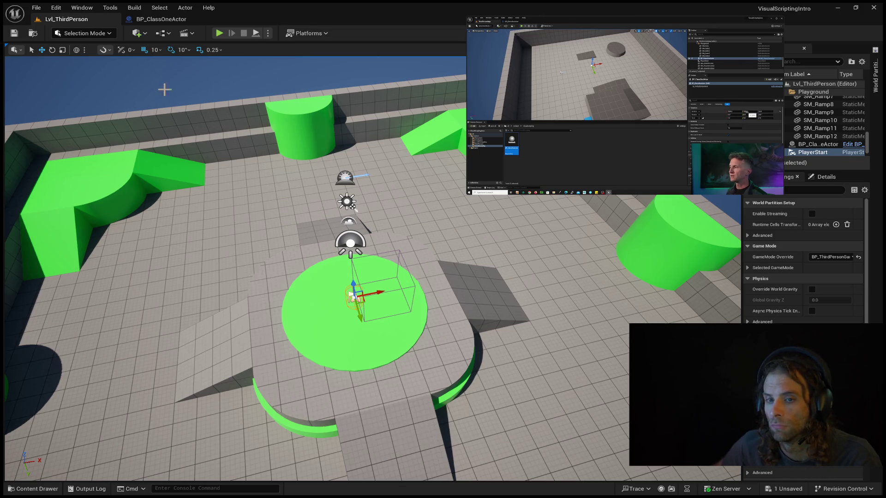
{"action": "left_click", "coordinate": [236, 248]}
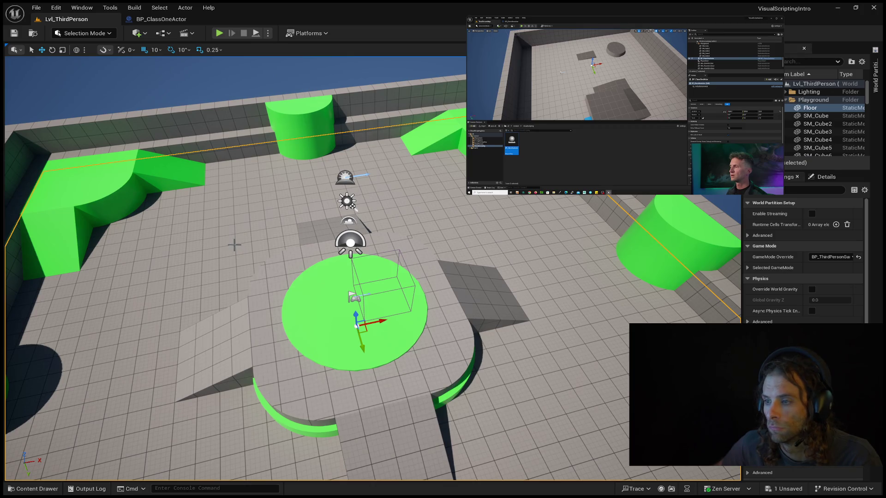
{"action": "mouse_move", "coordinate": [625, 106]}
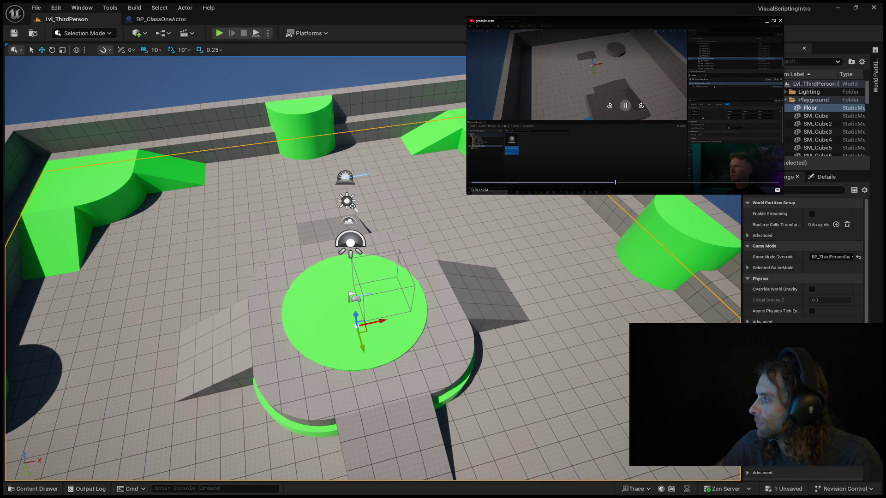
{"action": "left_click", "coordinate": [609, 106]}
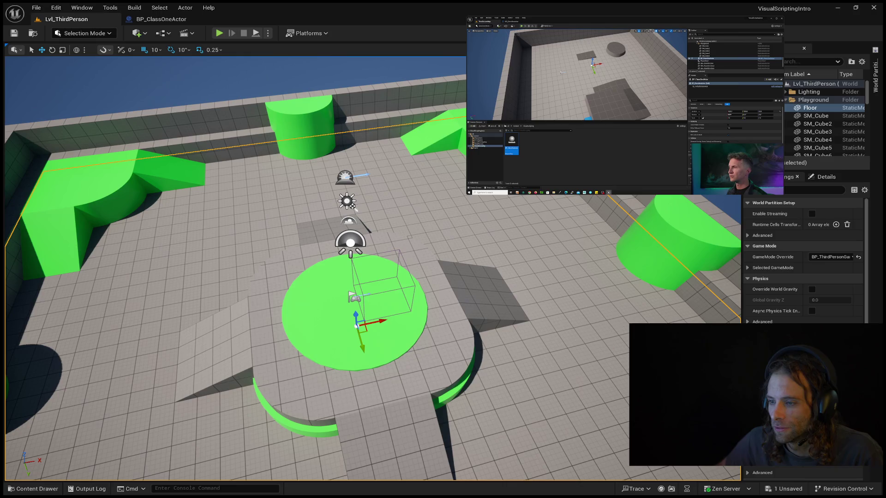
{"action": "scroll", "coordinate": [826, 120], "scroll_direction": "down", "scroll_amount": 5}
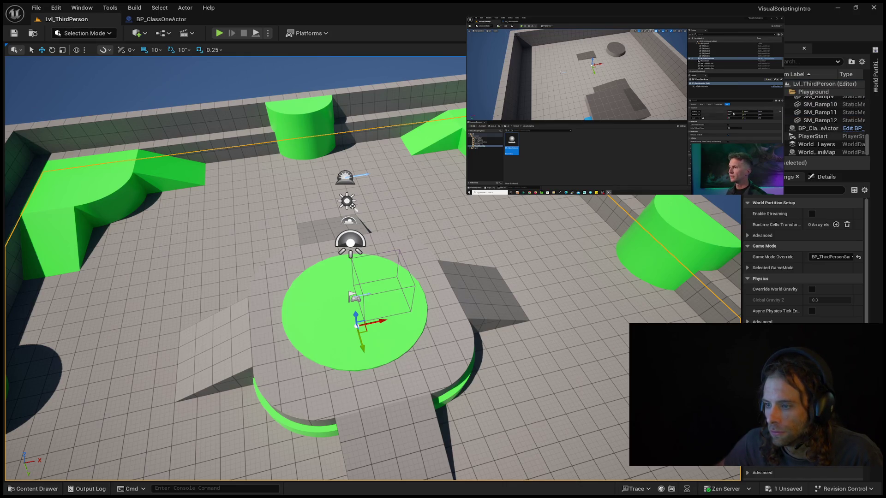
{"action": "scroll", "coordinate": [830, 106], "scroll_direction": "up", "scroll_amount": 5}
{"action": "left_click", "coordinate": [785, 99]}
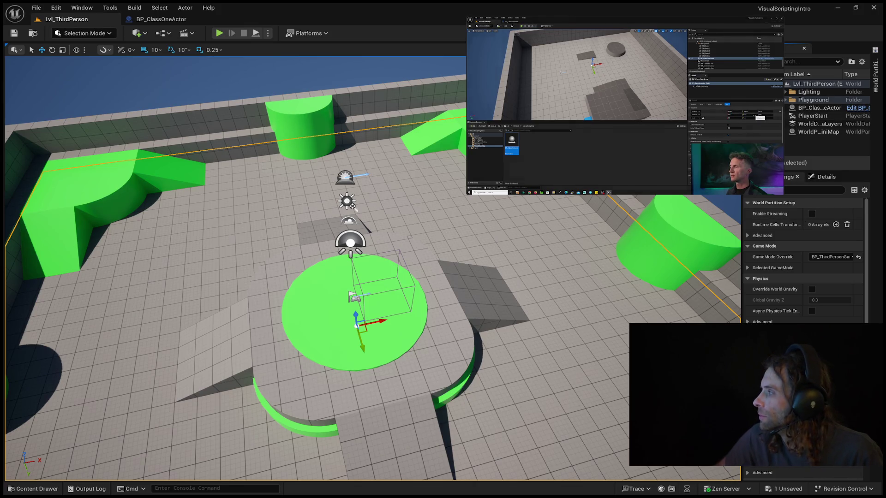
Select the Floor again, then return to the BP_ClassOneActor EventGraph.
{"action": "mouse_move", "coordinate": [586, 52]}
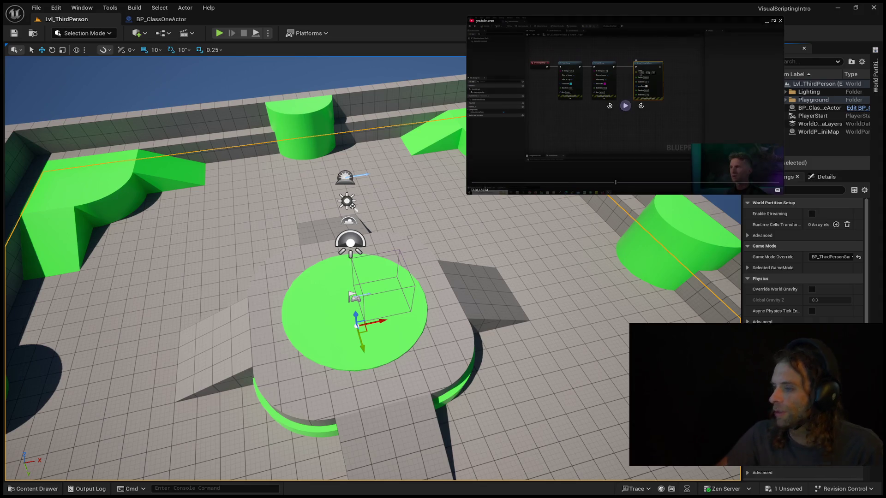
{"action": "left_click", "coordinate": [625, 110]}
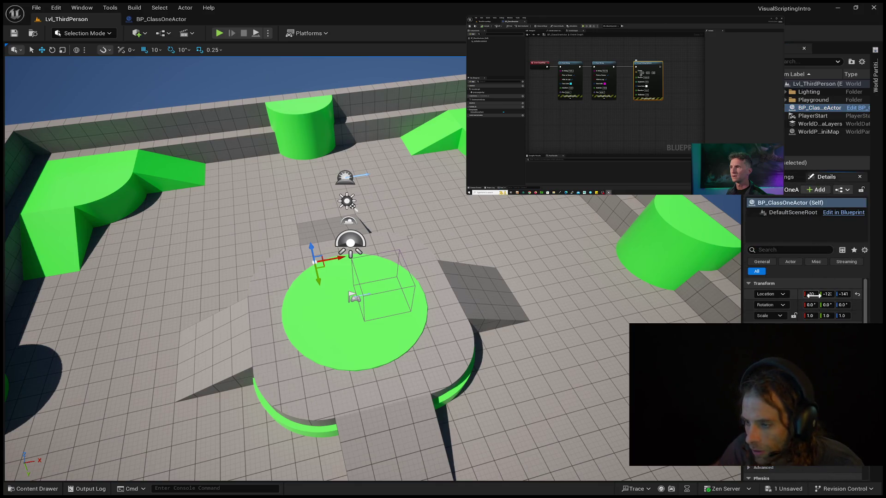
{"action": "key", "text": "space"}
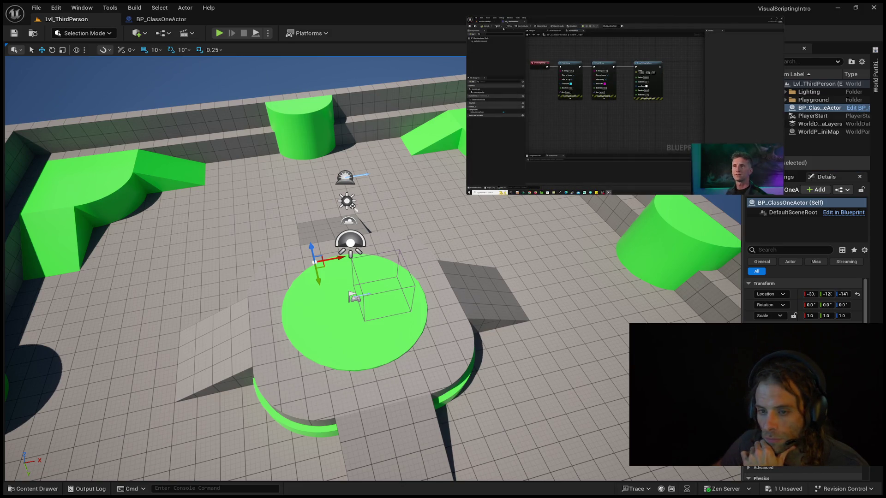
{"action": "left_click", "coordinate": [271, 209]}
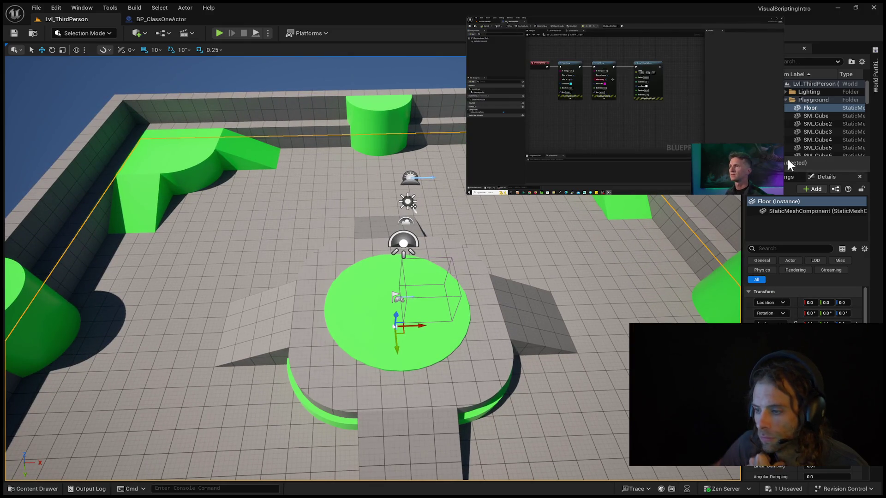
{"action": "left_click", "coordinate": [161, 18]}
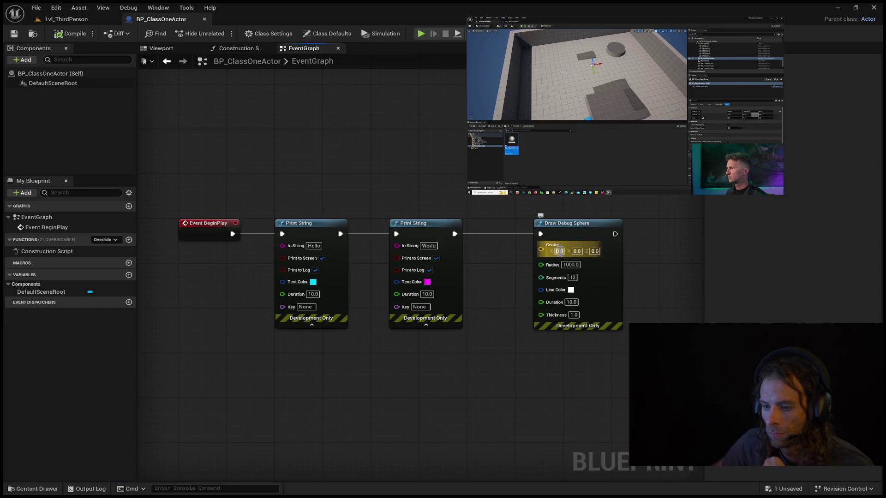
Set the Draw Debug Sphere Center to X 15.3, Y 10.1, Z 20.0.
{"action": "left_click", "coordinate": [559, 251]}
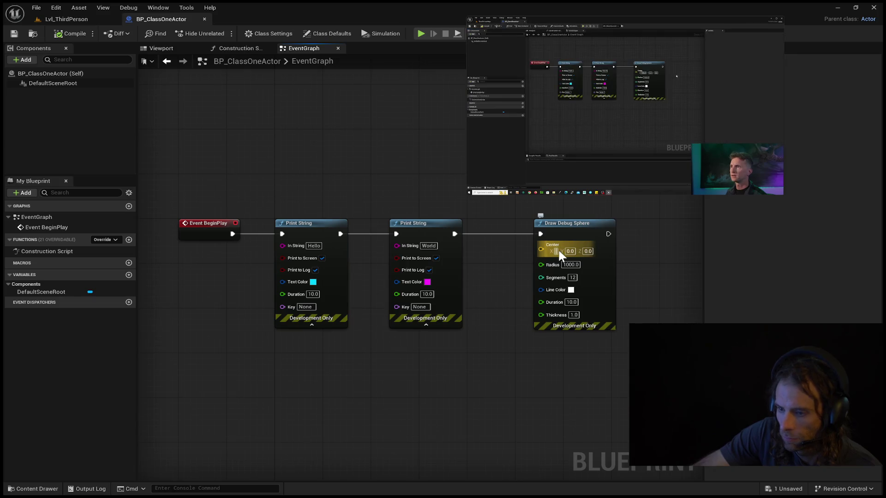
{"action": "type", "text": "1030"}
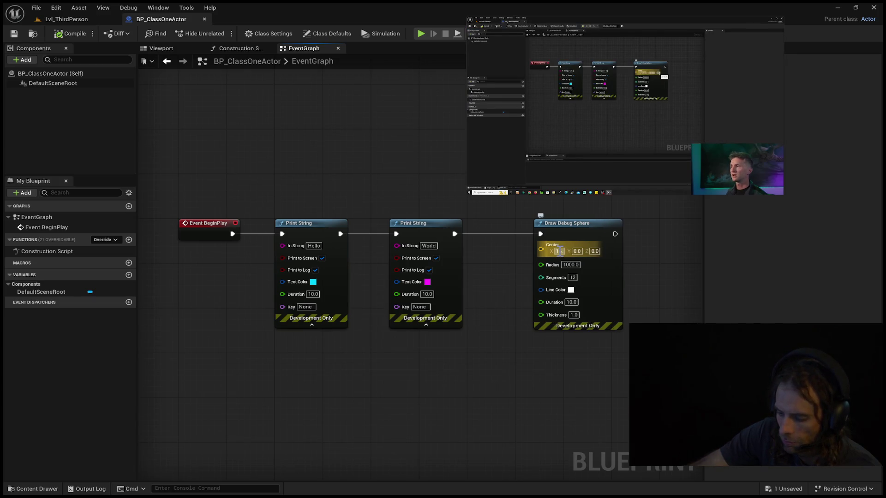
{"action": "key", "text": "Tab"}
{"action": "type", "text": "10.10"}
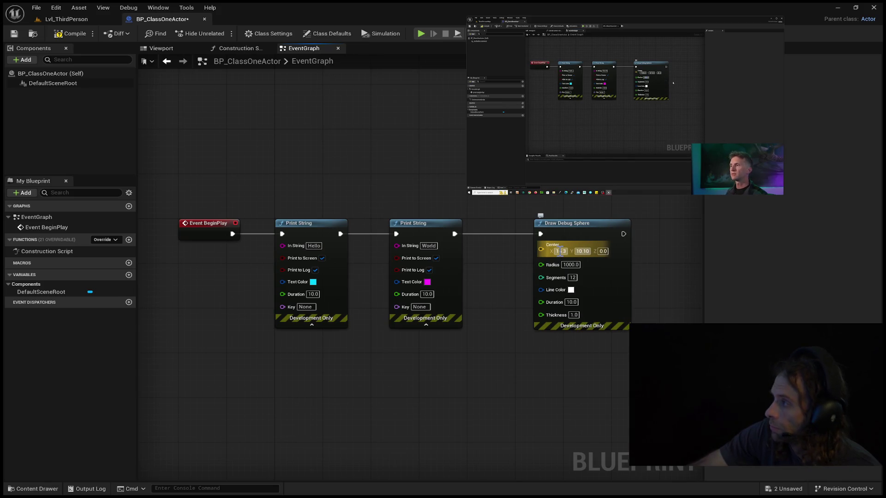
{"action": "key", "text": "Tab"}
{"action": "type", "text": "20"}
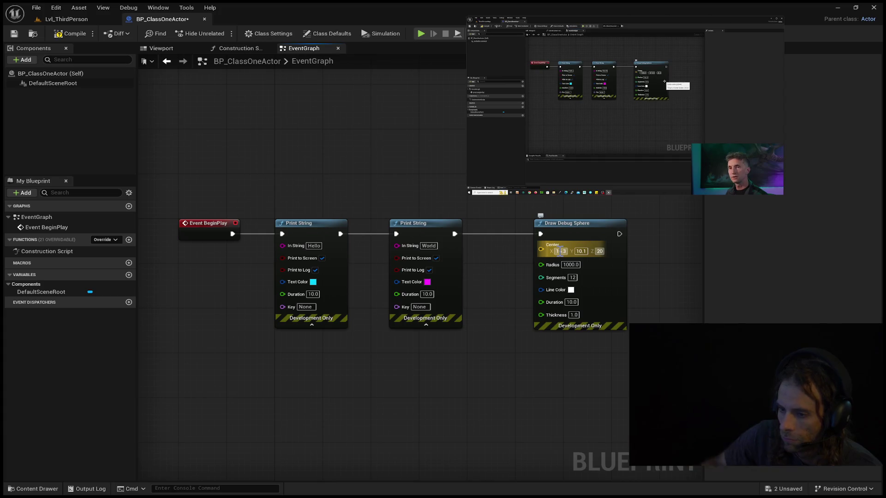
{"action": "key", "text": "Tab"}
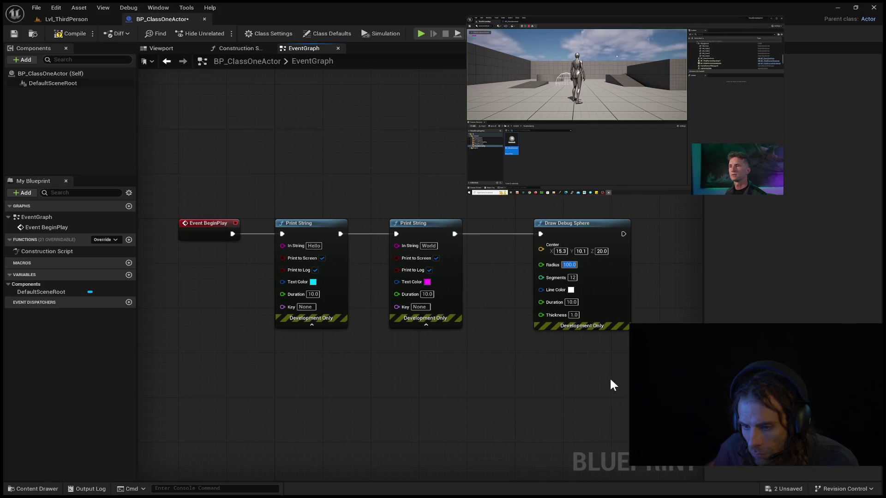
Compile and save BP_ClassOneActor, then go back to the Lvl_ThirdPerson level.
{"action": "left_click", "coordinate": [71, 34]}
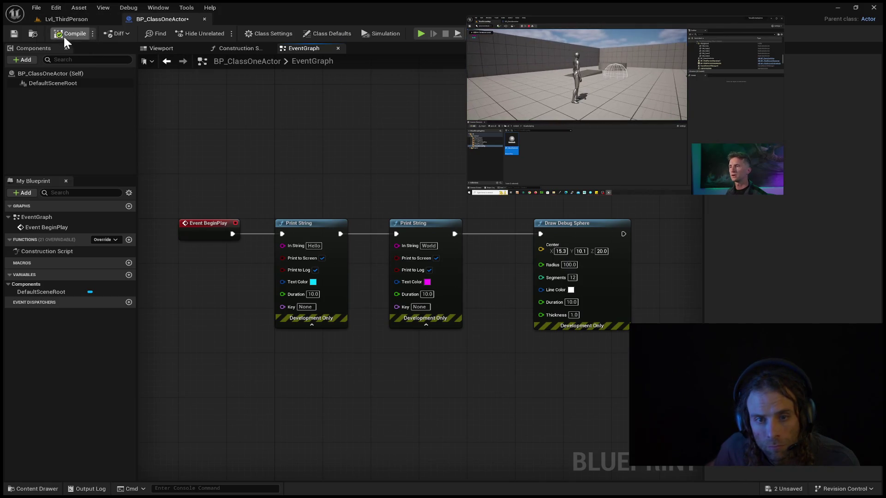
{"action": "left_click", "coordinate": [10, 34]}
{"action": "left_click", "coordinate": [66, 18]}
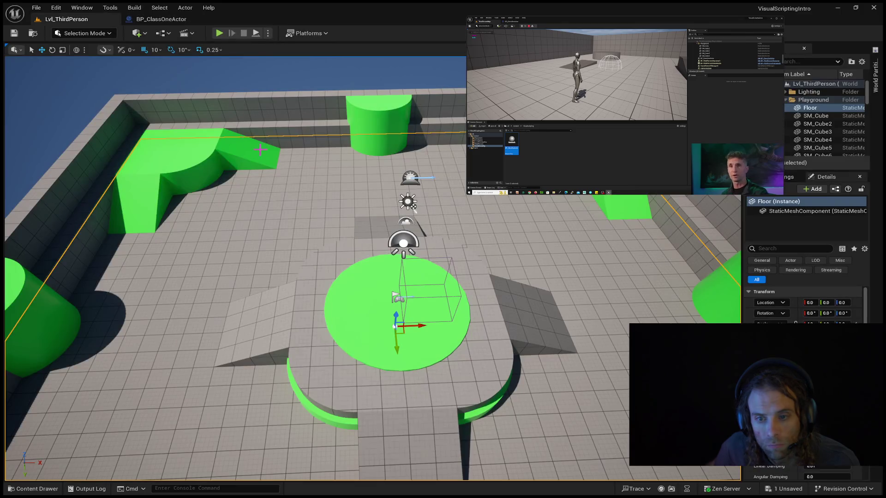
Orbit around the green disc, inspect the Floor's Location X, and return to the BP_ClassOneActor graph.
{"action": "scroll", "coordinate": [152, 402], "scroll_direction": "up", "scroll_amount": 5}
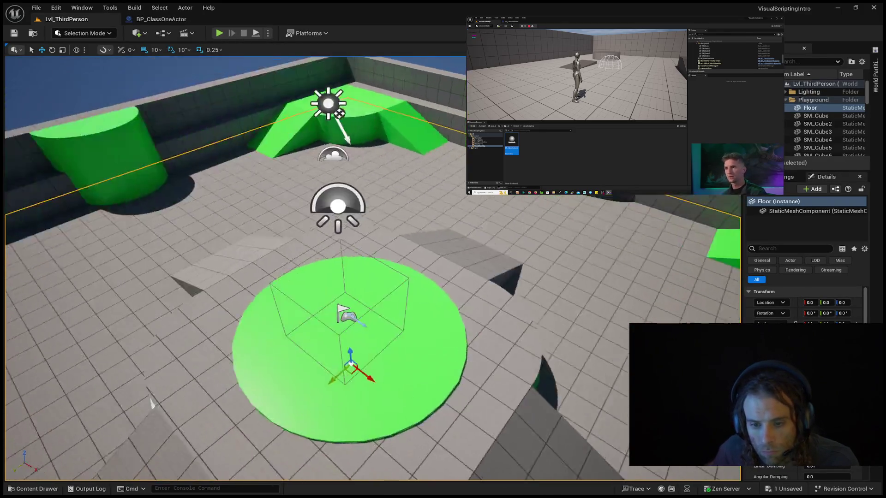
{"action": "mouse_move", "coordinate": [152, 403]}
{"action": "left_mouse_down"}
{"action": "mouse_move", "coordinate": [359, 384]}
{"action": "mouse_move", "coordinate": [389, 353]}
{"action": "left_mouse_up"}
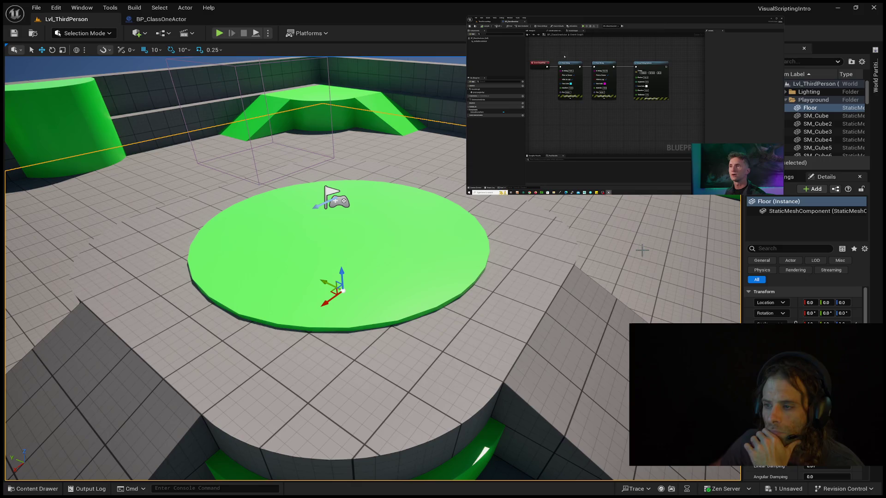
{"action": "left_click", "coordinate": [810, 302]}
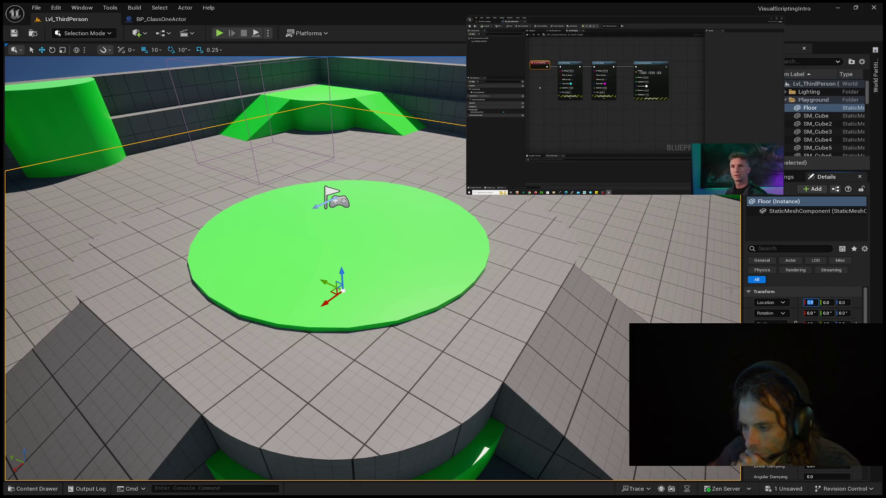
{"action": "mouse_move", "coordinate": [600, 58]}
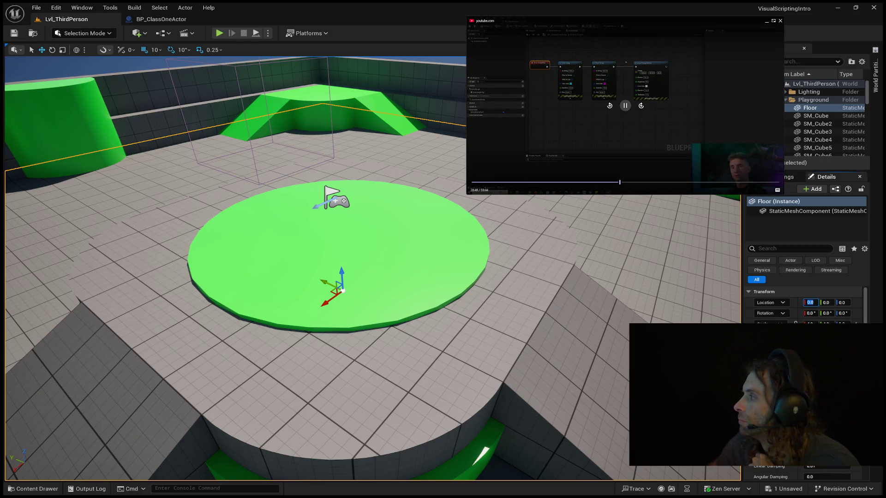
{"action": "double_click", "coordinate": [609, 106]}
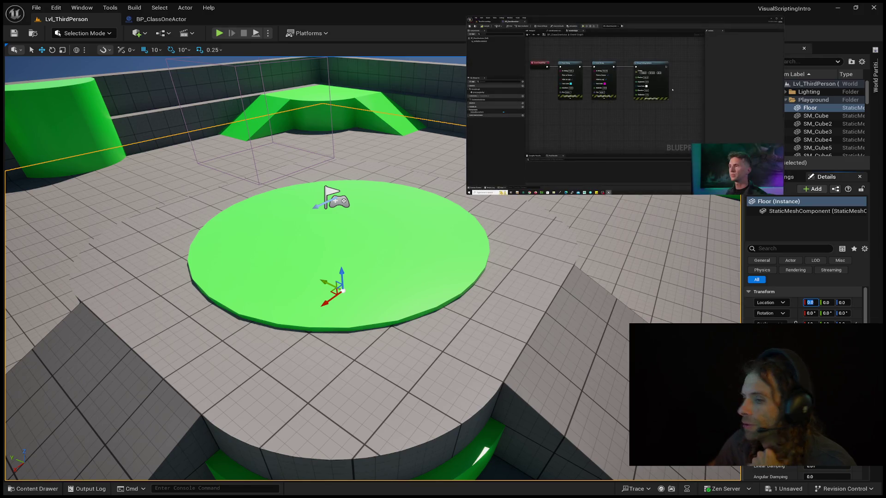
{"action": "left_click", "coordinate": [161, 19]}
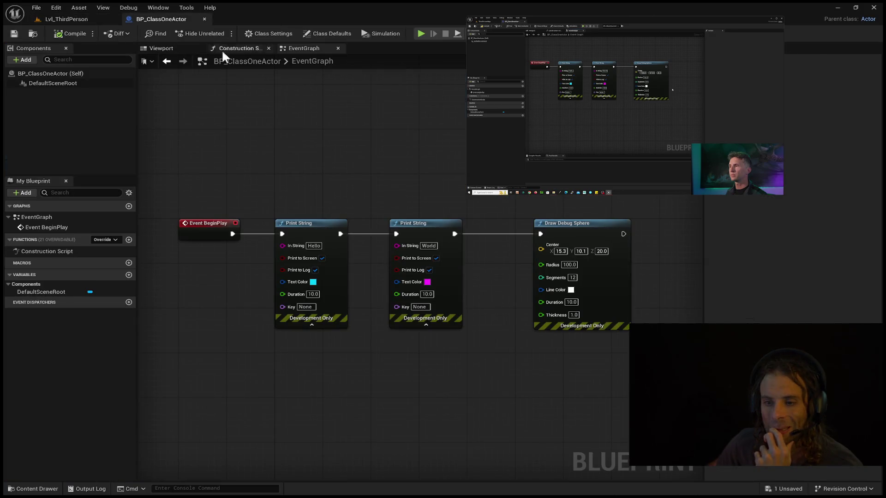
Change the Draw Debug Sphere Center X to 1530 and Y to 1010.
{"action": "type", "text": "1530"}
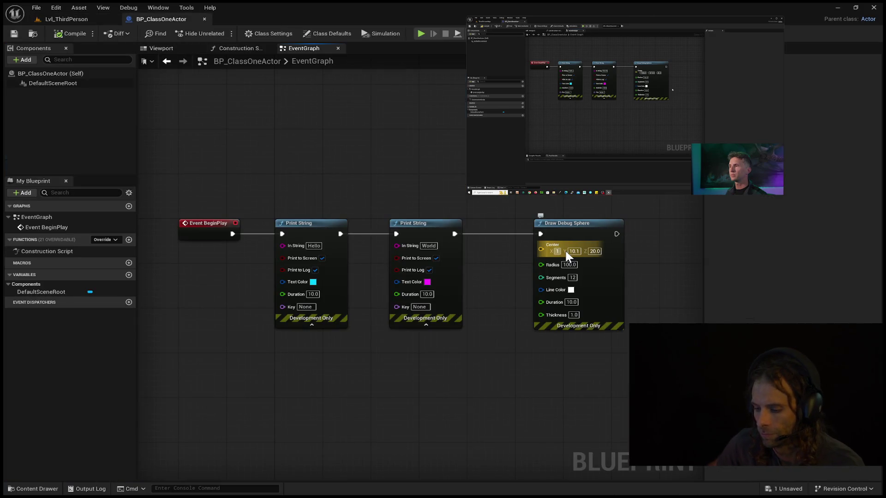
{"action": "key", "text": "Return"}
{"action": "left_click", "coordinate": [582, 249]}
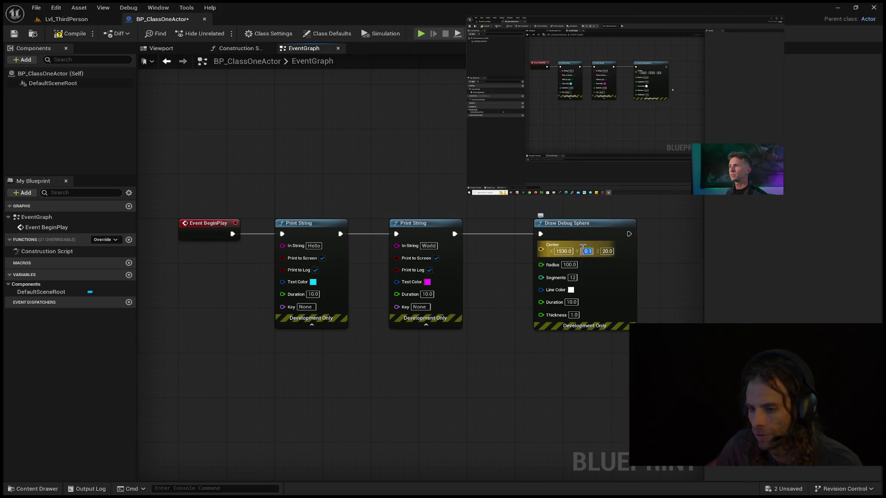
{"action": "type", "text": "1010"}
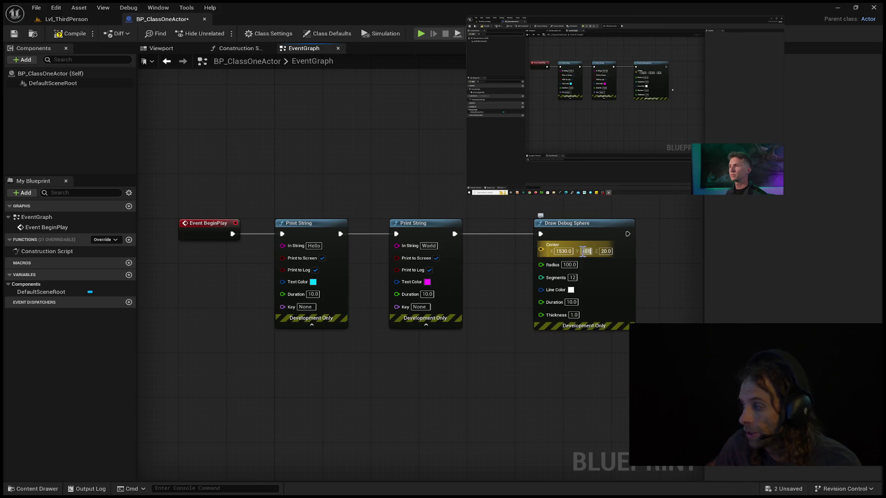
{"action": "left_click", "coordinate": [612, 252]}
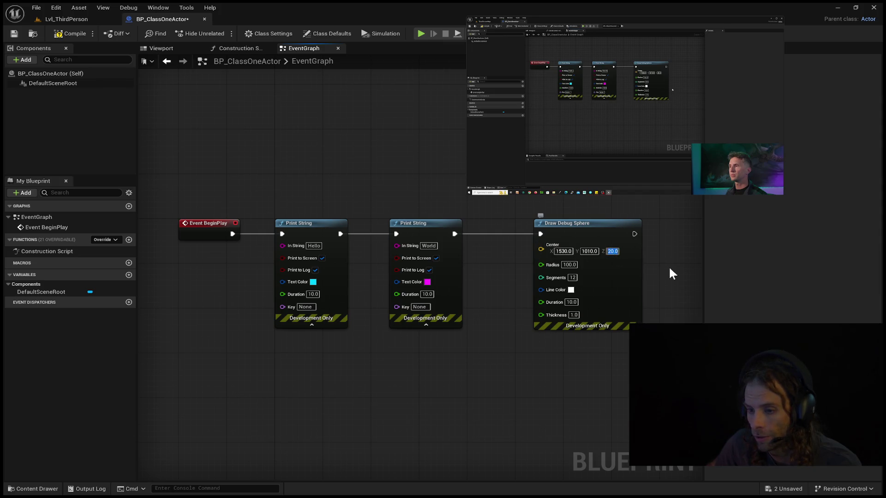
Save the Blueprint and go back to Lvl_ThirdPerson, turning the camera up and right.
{"action": "left_click", "coordinate": [14, 33]}
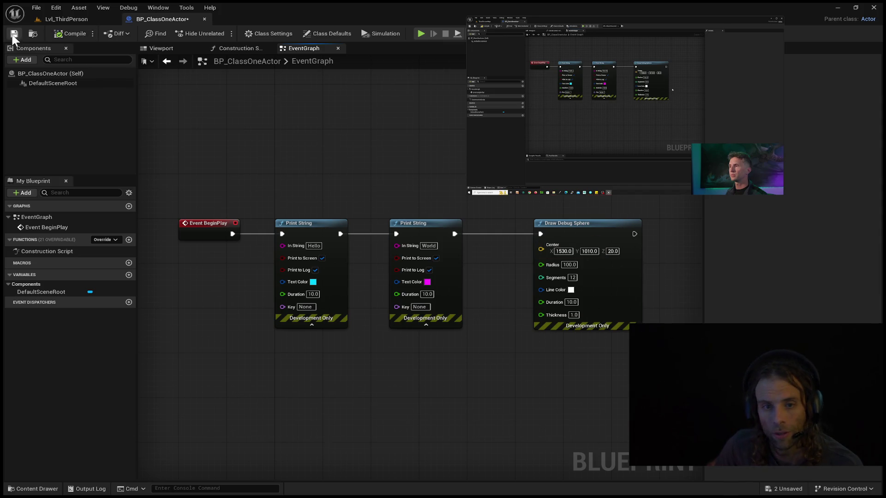
{"action": "left_click", "coordinate": [50, 19]}
{"action": "mouse_move", "coordinate": [322, 231]}
{"action": "left_mouse_down"}
{"action": "mouse_move", "coordinate": [369, 230]}
{"action": "mouse_move", "coordinate": [369, 175]}
{"action": "mouse_move", "coordinate": [309, 189]}
{"action": "mouse_move", "coordinate": [295, 203]}
{"action": "mouse_move", "coordinate": [300, 231]}
{"action": "mouse_move", "coordinate": [353, 200]}
{"action": "mouse_move", "coordinate": [362, 216]}
{"action": "left_mouse_up"}
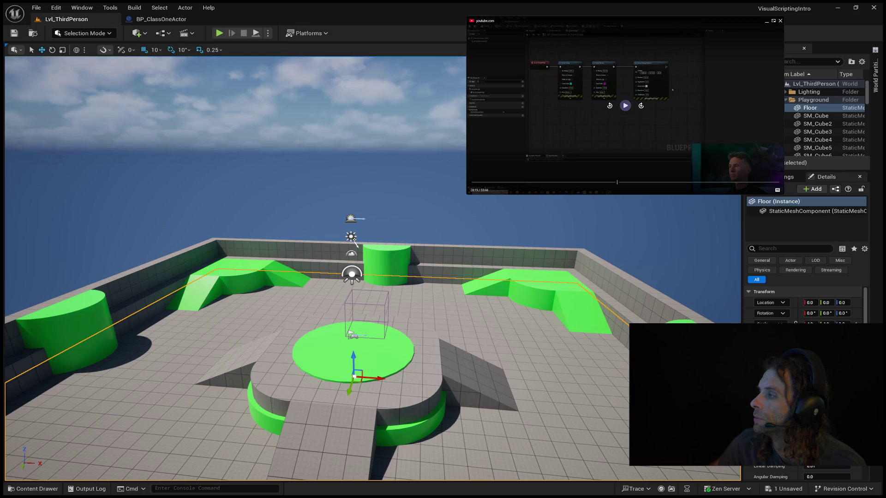
{"action": "left_click", "coordinate": [610, 106]}
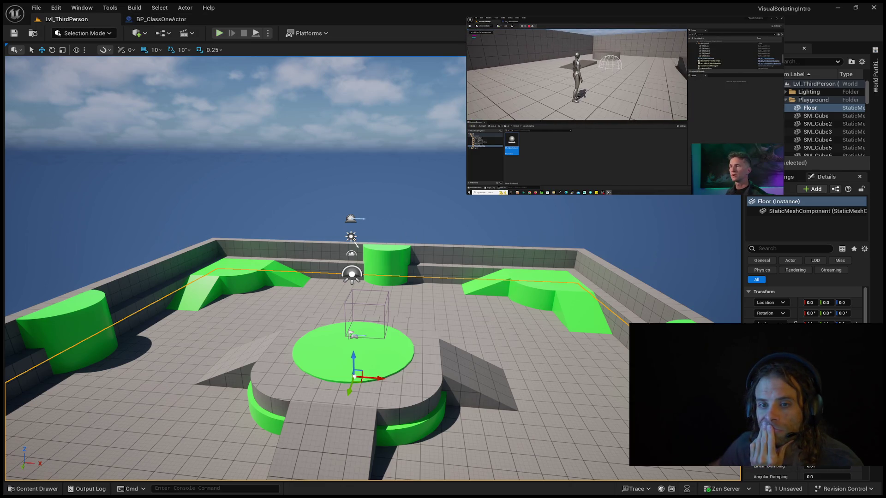
{"action": "left_click", "coordinate": [220, 33]}
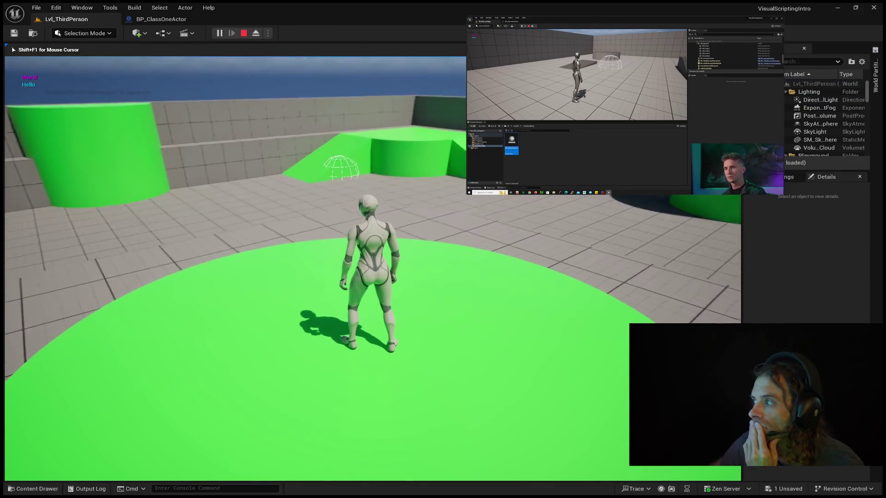
{"action": "key", "text": "w"}
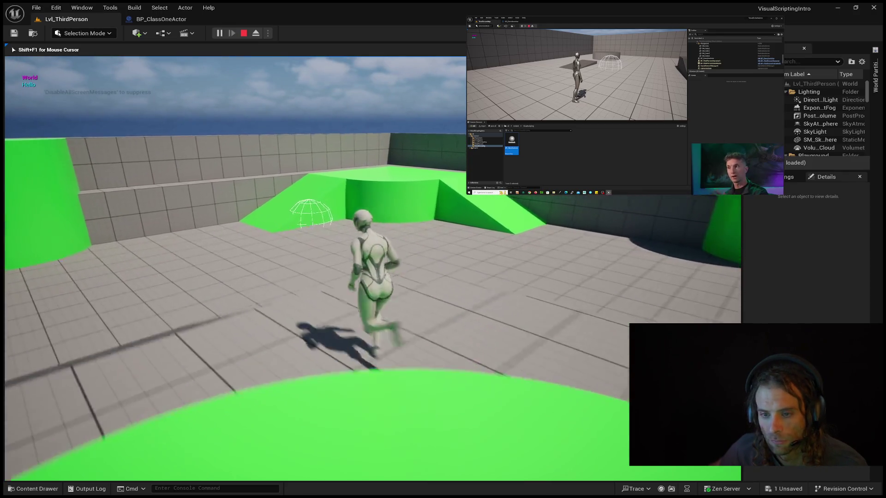
{"action": "key", "text": "space"}
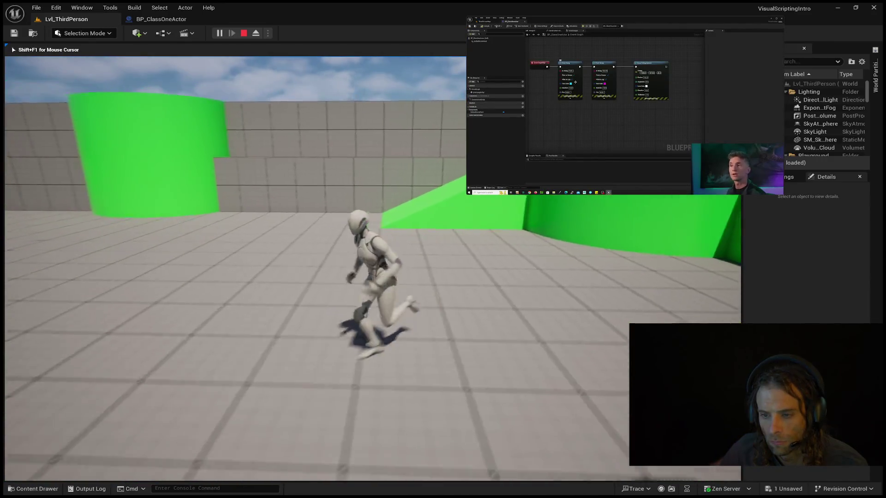
{"action": "key", "text": "Escape"}
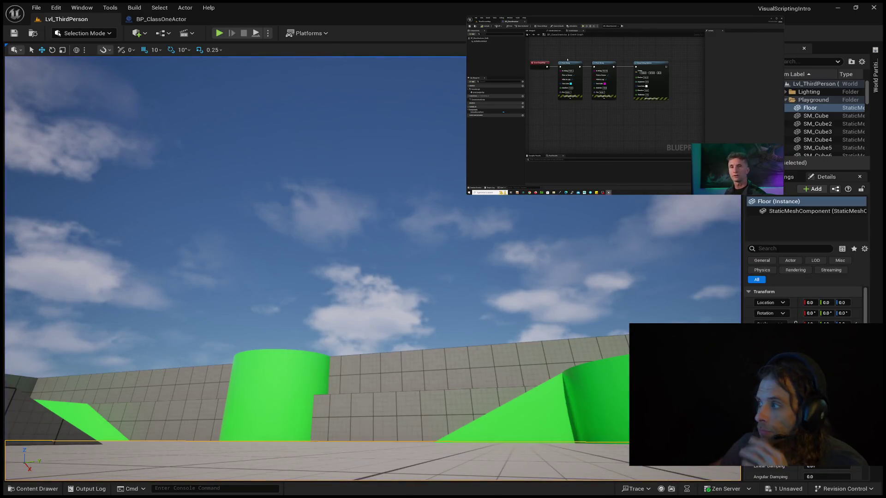
{"action": "left_click", "coordinate": [165, 18]}
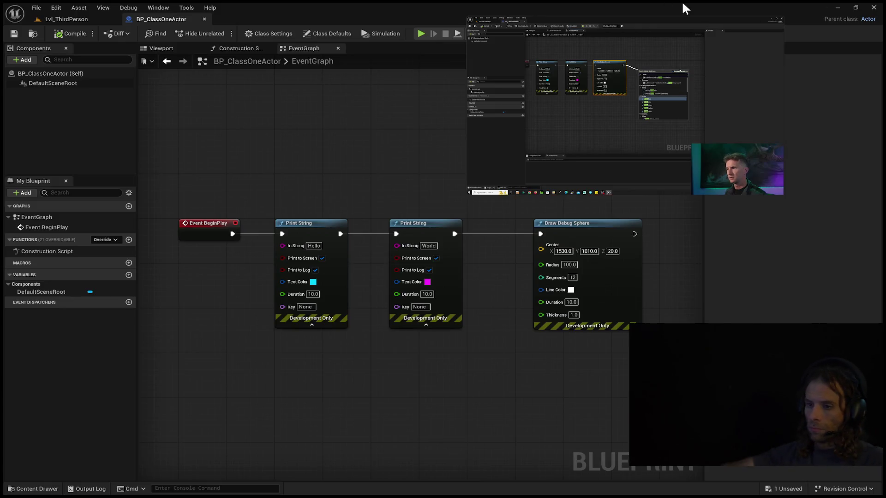
Chain a Draw Debug Cylinder node off the Draw Debug Sphere's execution output.
{"action": "mouse_move", "coordinate": [594, 216]}
{"action": "left_mouse_down"}
{"action": "mouse_move", "coordinate": [469, 210]}
{"action": "mouse_move", "coordinate": [412, 189]}
{"action": "left_mouse_up"}
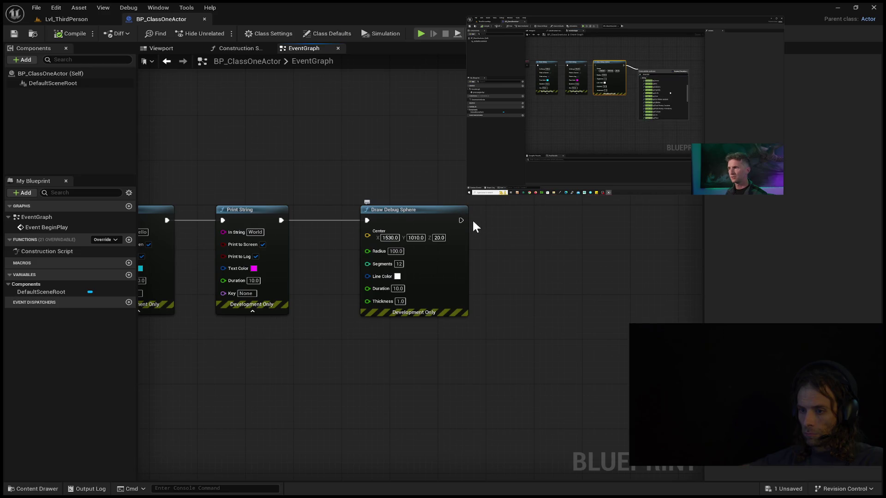
{"action": "mouse_move", "coordinate": [460, 220]}
{"action": "left_mouse_down"}
{"action": "mouse_move", "coordinate": [539, 229]}
{"action": "mouse_move", "coordinate": [575, 220]}
{"action": "left_mouse_up"}
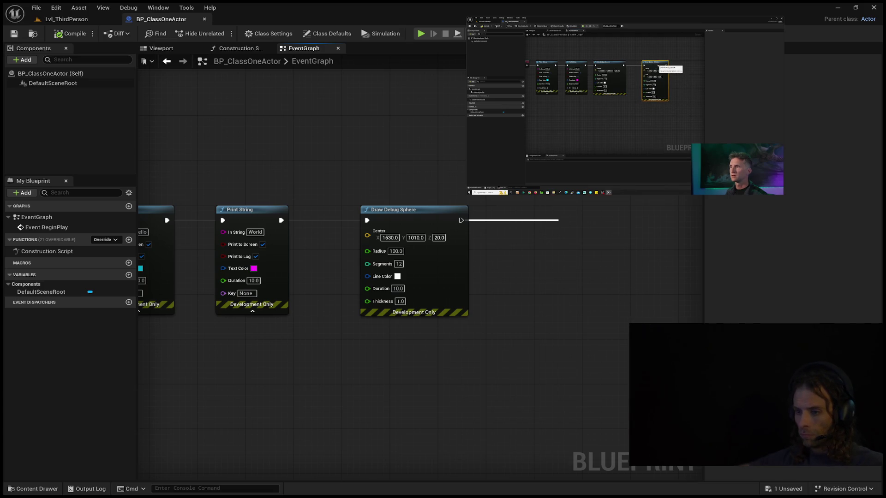
{"action": "left_click", "coordinate": [651, 305]}
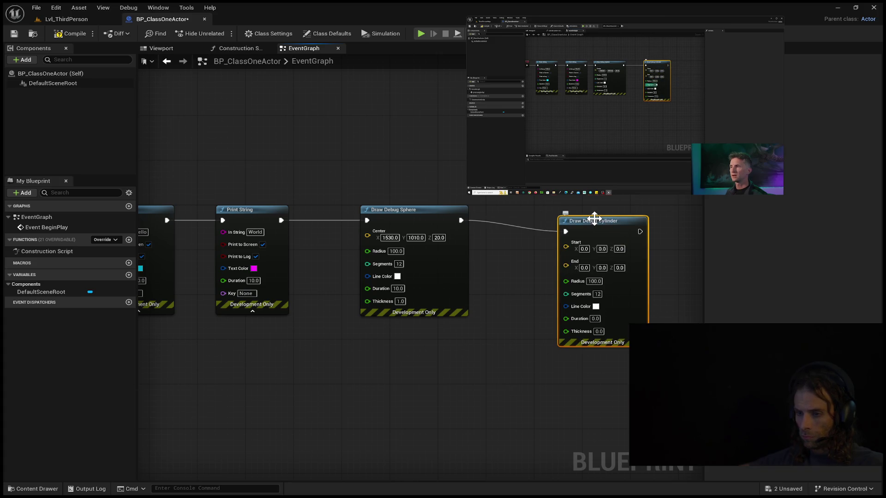
Set the debug cylinder's Start to 1530, 1010, 0 and End to 1530, 1010, 200.
{"action": "left_click_drag", "start_coordinate": [594, 219], "coordinate": [575, 207]}
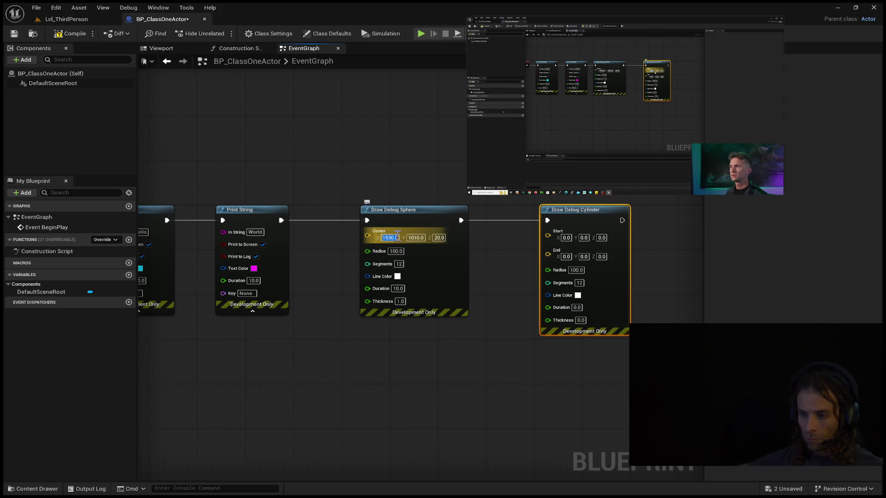
{"action": "left_click", "coordinate": [565, 237]}
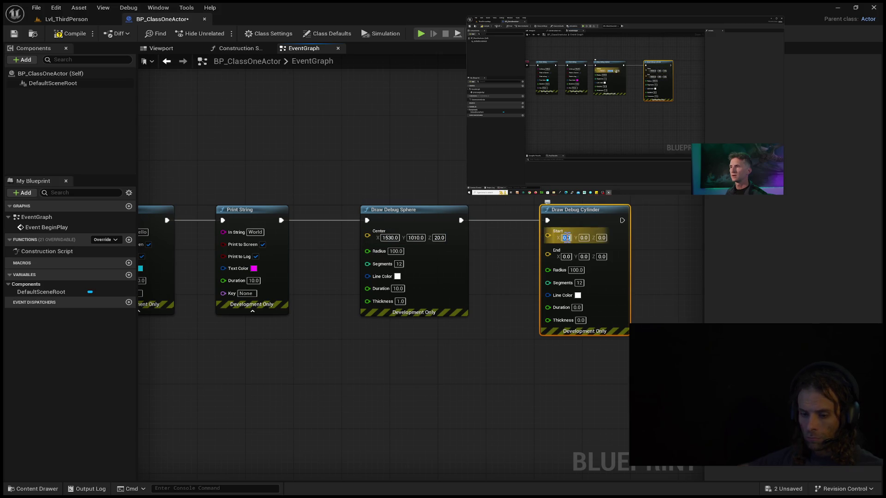
{"action": "type", "text": "1530.0"}
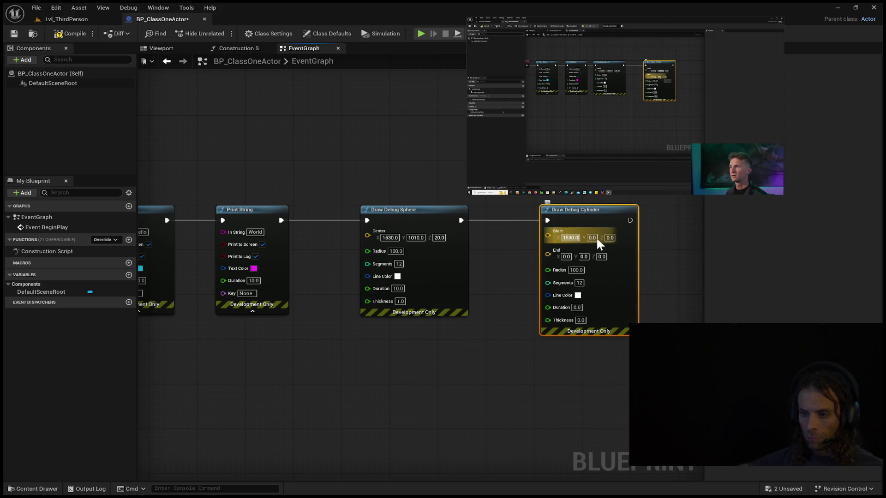
{"action": "key", "text": "Return"}
{"action": "left_click", "coordinate": [591, 239]}
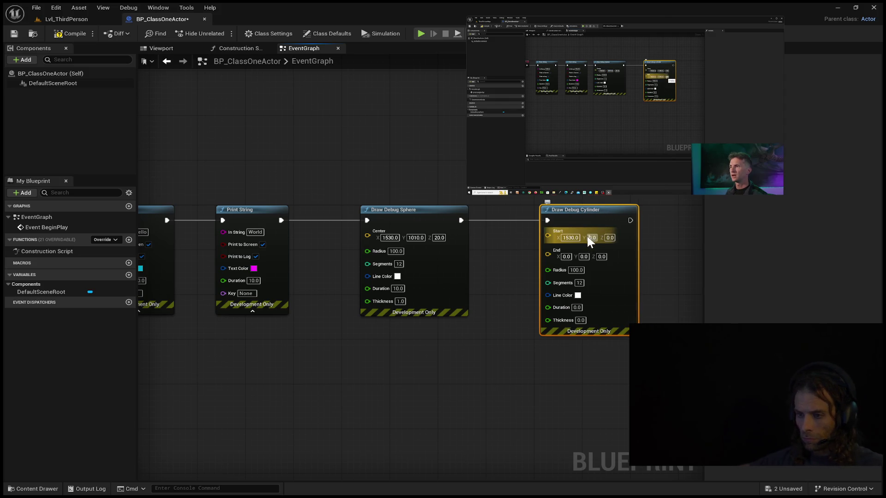
{"action": "type", "text": "1010"}
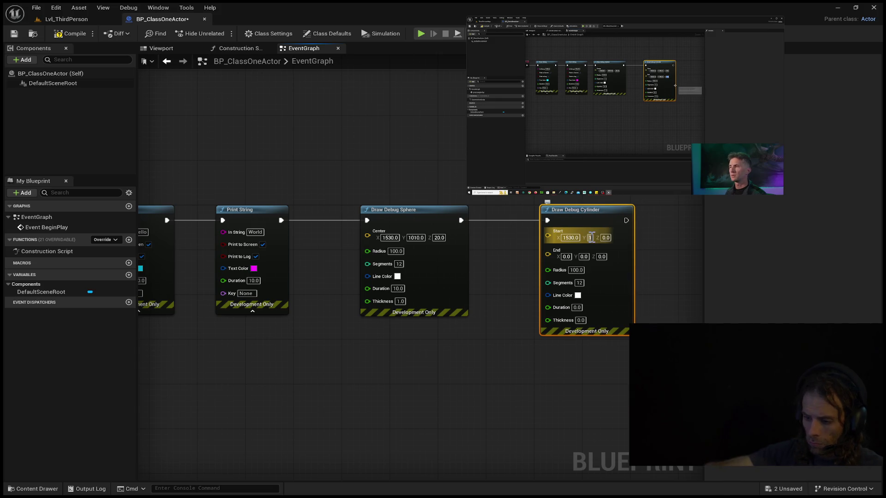
{"action": "key", "text": "Tab"}
{"action": "type", "text": "20"}
{"action": "key", "text": "Tab"}
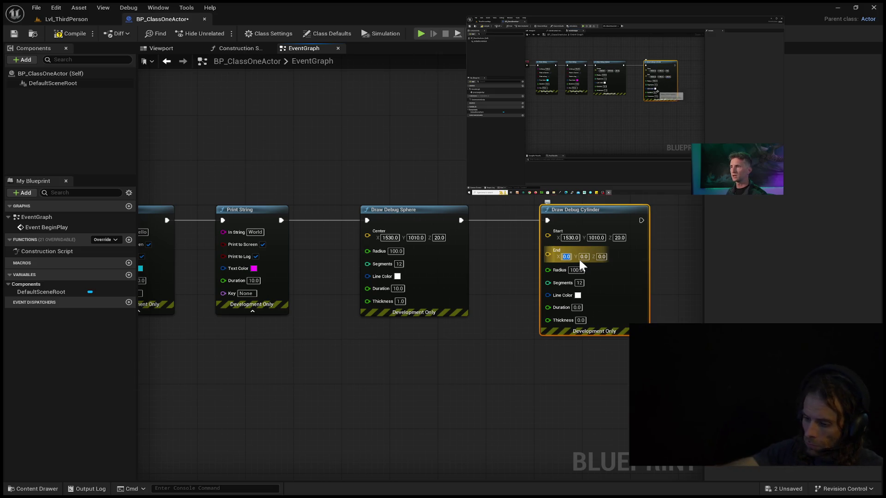
{"action": "type", "text": "1530"}
{"action": "key", "text": "Tab"}
{"action": "type", "text": "1010"}
{"action": "key", "text": "Tab"}
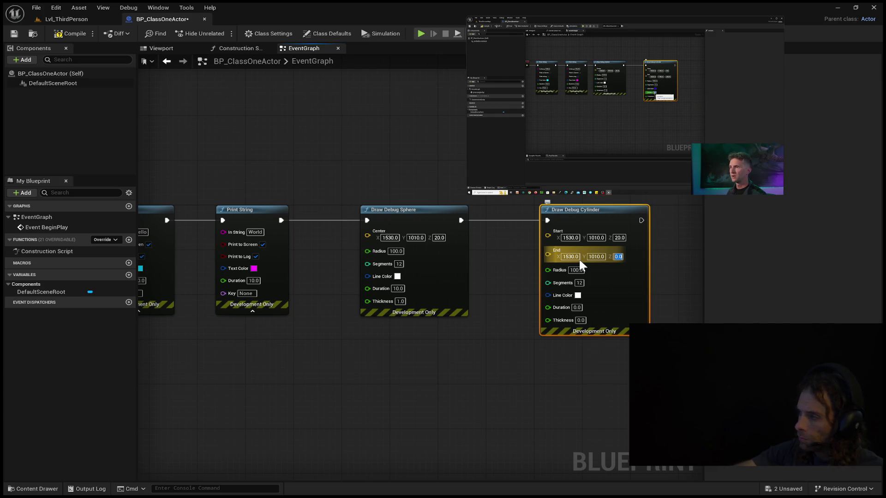
{"action": "type", "text": "200"}
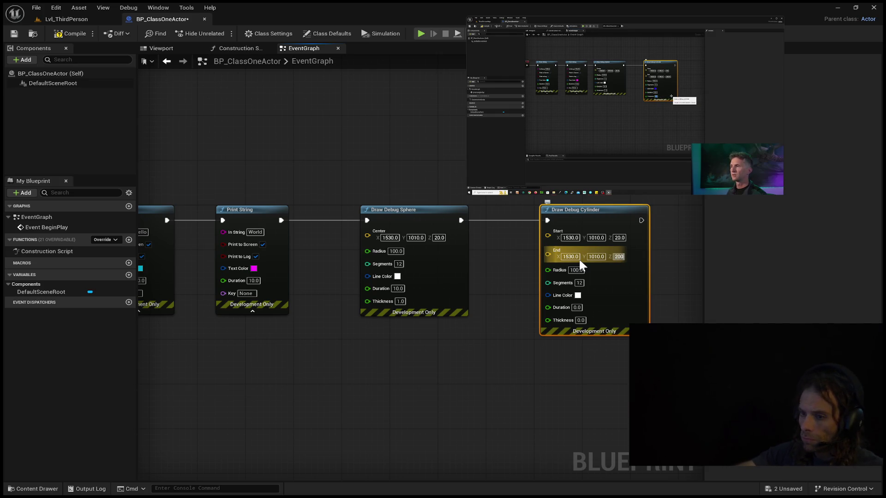
{"action": "key", "text": "Return"}
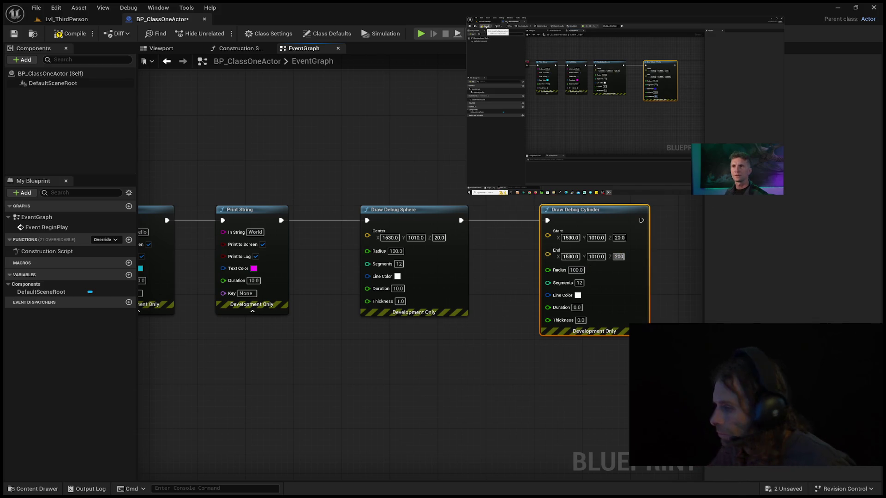
{"action": "left_click", "coordinate": [619, 237]}
{"action": "type", "text": "0"}
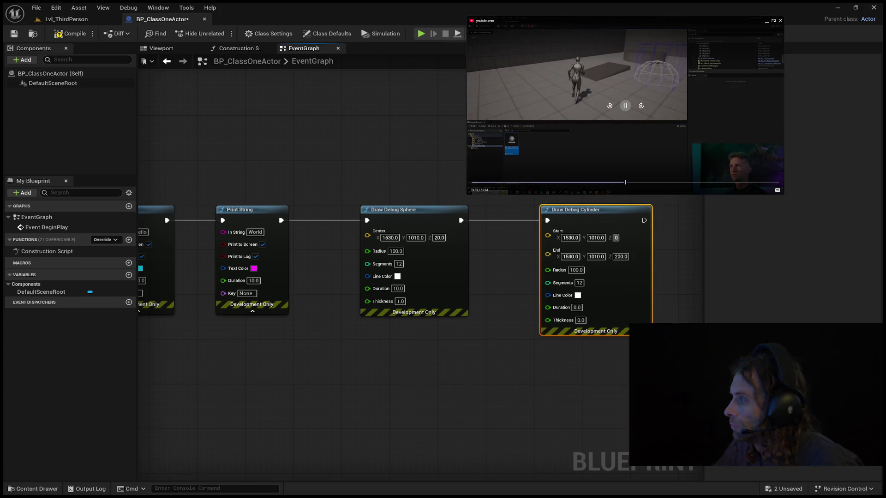
Give the debug cylinder a Duration of 10 and a Thickness of 1.
{"action": "left_click", "coordinate": [607, 106]}
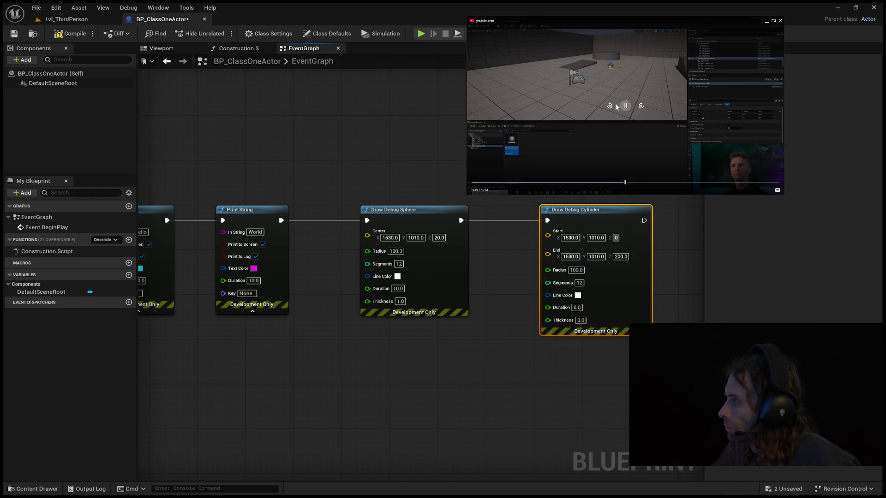
{"action": "left_click", "coordinate": [577, 307]}
{"action": "type", "text": "10"}
{"action": "key", "text": "Tab"}
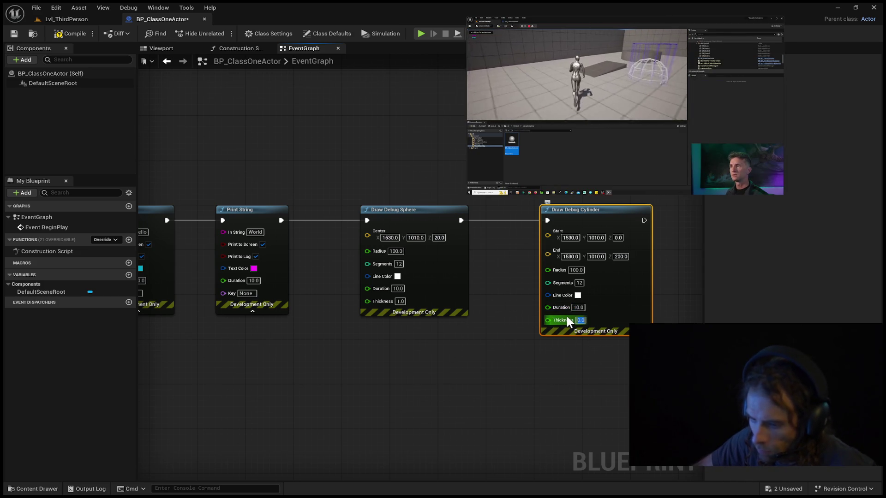
{"action": "type", "text": "1"}
{"action": "key", "text": "Return"}
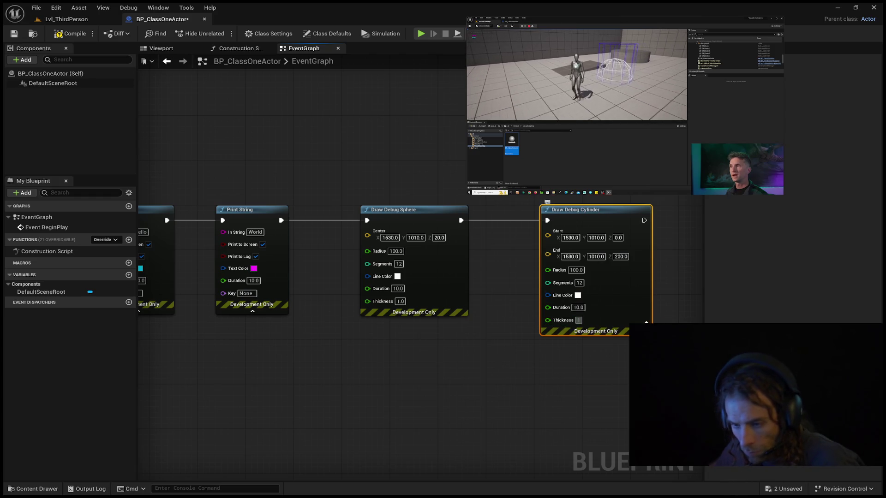
Compile the blueprint and start a play session in the level.
{"action": "left_click", "coordinate": [67, 32]}
{"action": "left_click", "coordinate": [80, 20]}
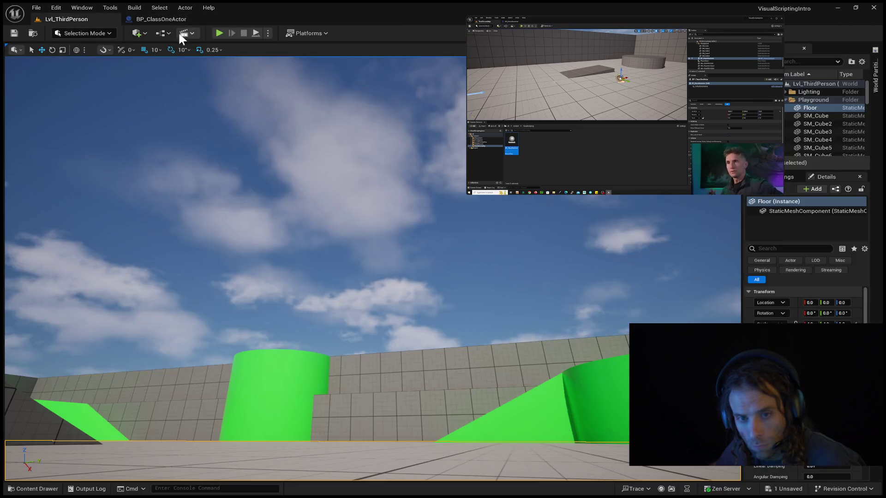
{"action": "left_click", "coordinate": [225, 34]}
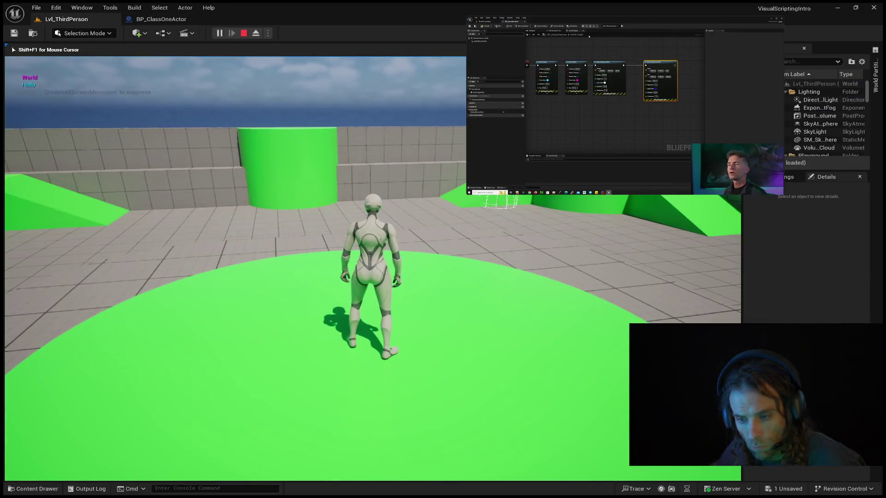
Run and jump the character over the green ramp and platform, then end play.
{"action": "key", "text": "w"}
{"action": "key", "text": "space"}
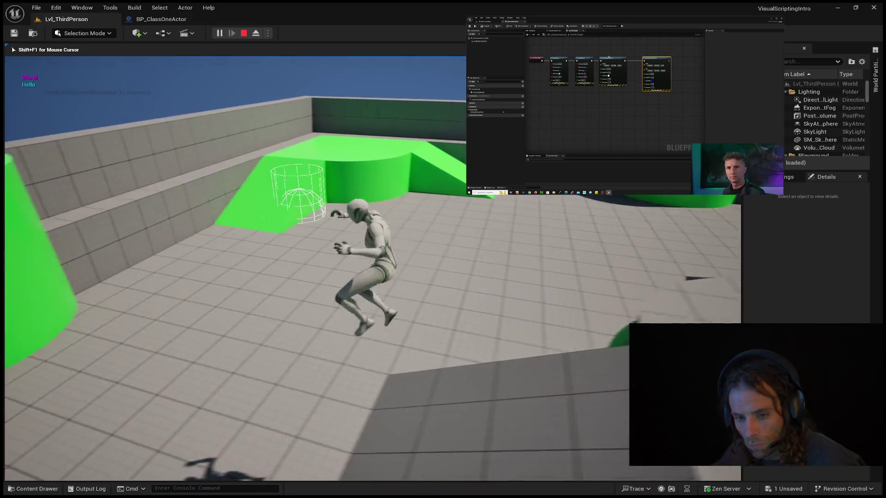
{"action": "key", "text": "w"}
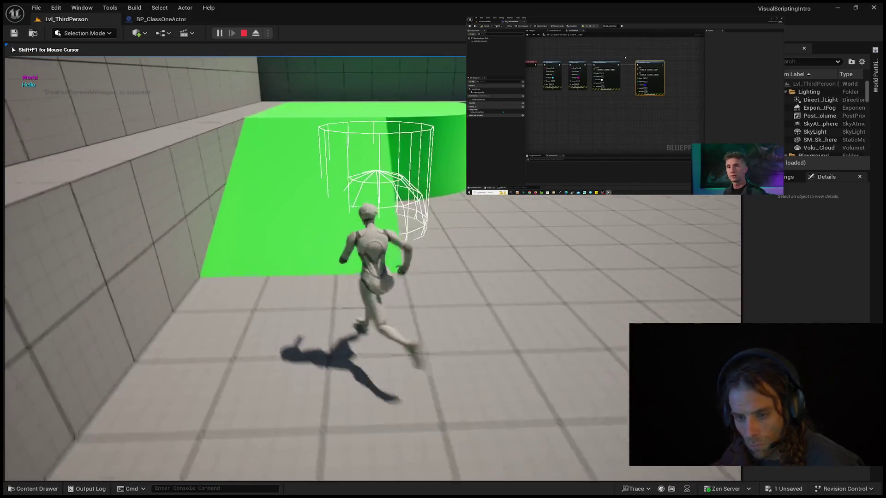
{"action": "key", "text": "w"}
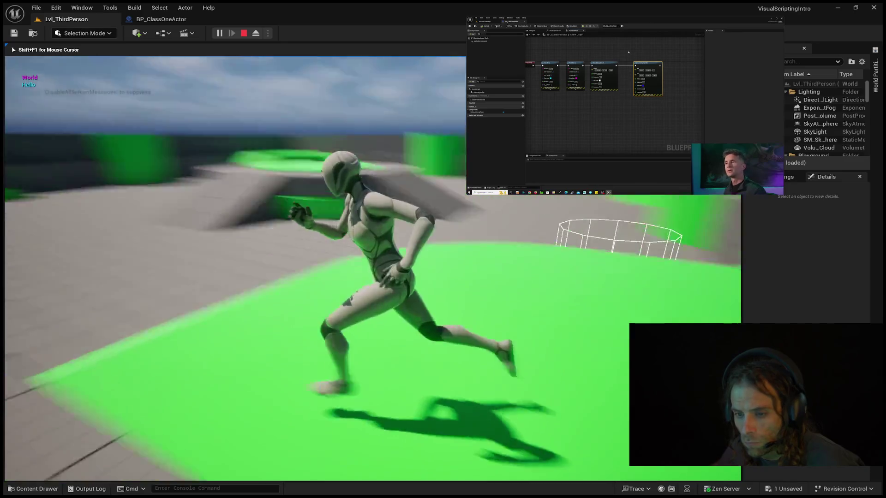
{"action": "key", "text": "space"}
{"action": "key", "text": "w"}
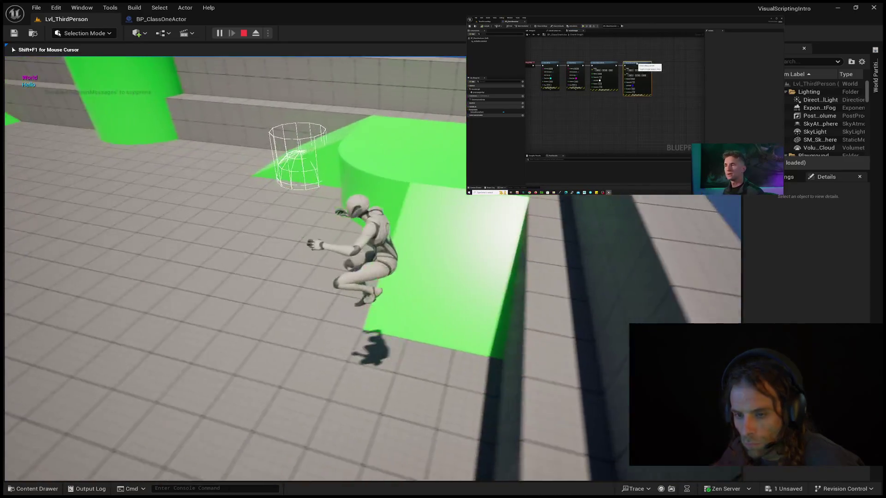
{"action": "key", "text": "Escape"}
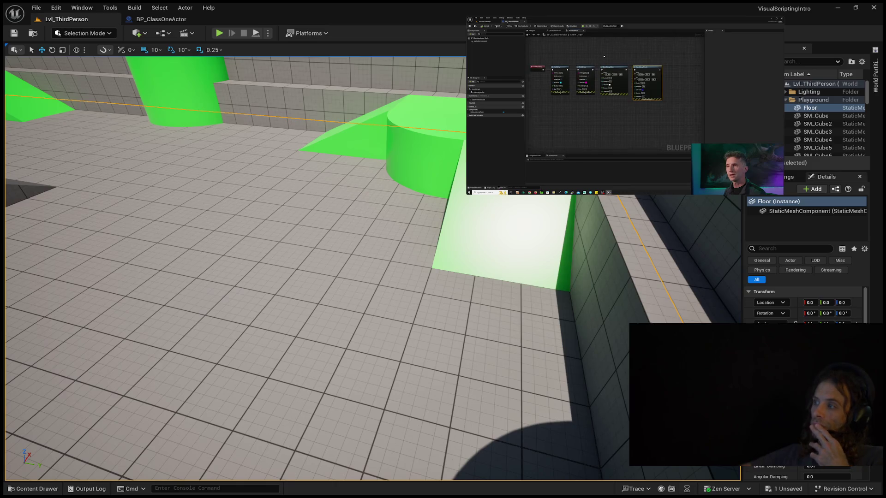
{"action": "left_click", "coordinate": [147, 20]}
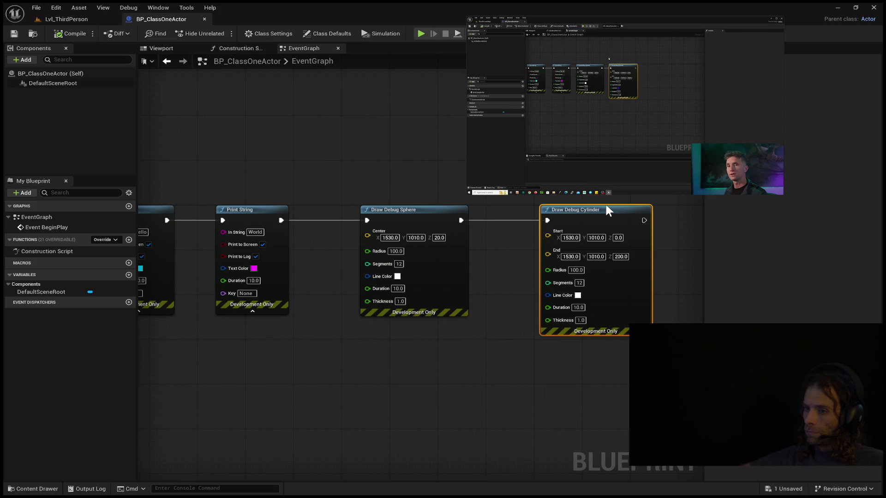
Line up the Hello and World Print Strings, Draw Debug Sphere and Cylinder right after Event BeginPlay.
{"action": "mouse_move", "coordinate": [594, 209]}
{"action": "left_mouse_down"}
{"action": "mouse_move", "coordinate": [531, 203]}
{"action": "mouse_move", "coordinate": [542, 215]}
{"action": "left_mouse_up"}
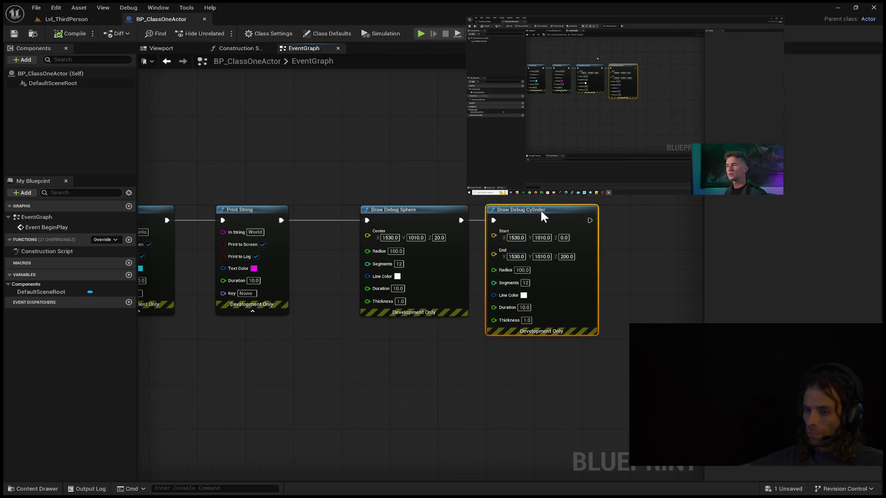
{"action": "left_click_drag", "start_coordinate": [384, 208], "coordinate": [331, 207]}
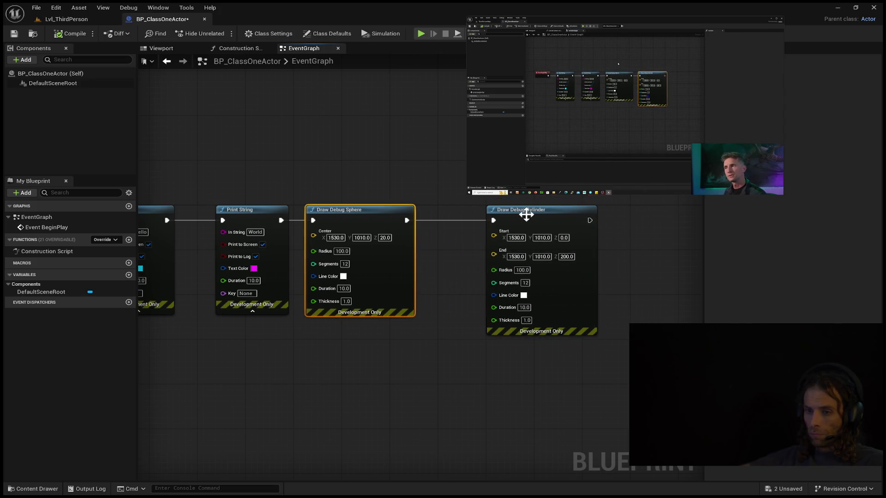
{"action": "left_click_drag", "start_coordinate": [525, 214], "coordinate": [466, 215]}
{"action": "mouse_move", "coordinate": [211, 207]}
{"action": "left_mouse_down"}
{"action": "mouse_move", "coordinate": [352, 172]}
{"action": "mouse_move", "coordinate": [406, 184]}
{"action": "left_mouse_up"}
{"action": "left_click_drag", "start_coordinate": [312, 213], "coordinate": [288, 213]}
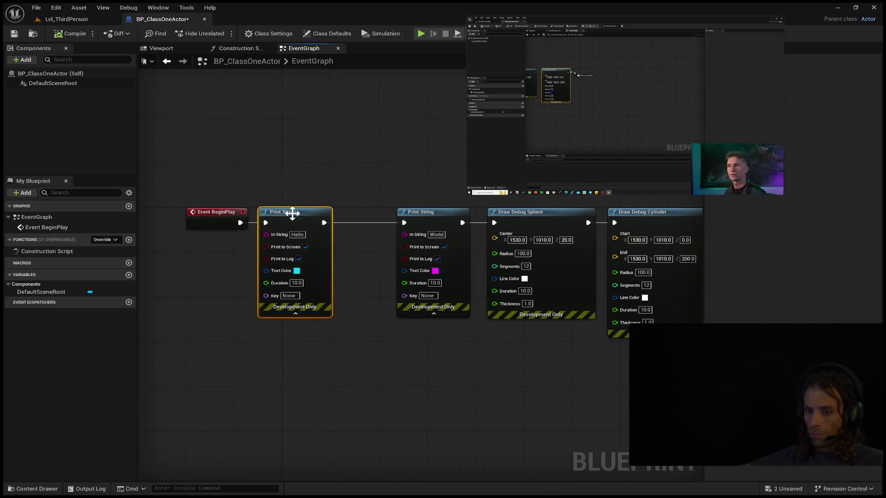
{"action": "left_click_drag", "start_coordinate": [435, 213], "coordinate": [382, 213]}
{"action": "mouse_move", "coordinate": [576, 212]}
{"action": "left_mouse_down"}
{"action": "mouse_move", "coordinate": [513, 212]}
{"action": "mouse_move", "coordinate": [523, 216]}
{"action": "left_mouse_up"}
{"action": "left_click_drag", "start_coordinate": [623, 213], "coordinate": [579, 215]}
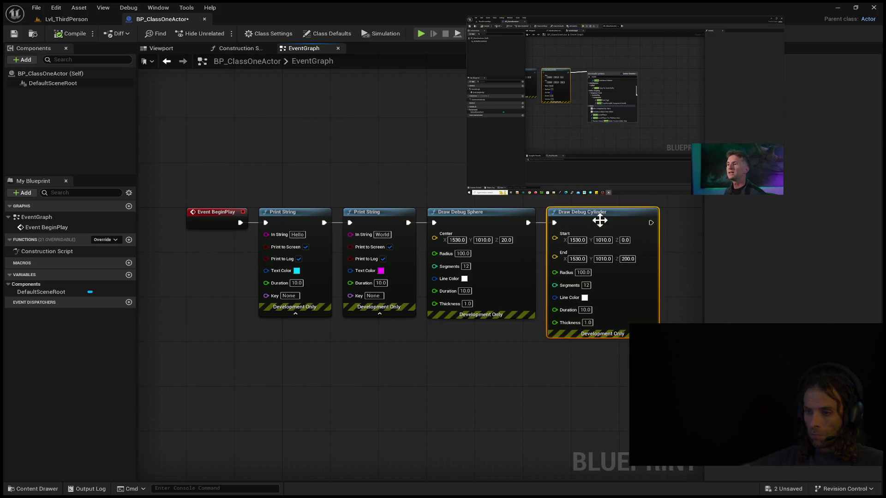
{"action": "mouse_move", "coordinate": [682, 225]}
{"action": "left_mouse_down"}
{"action": "mouse_move", "coordinate": [716, 225]}
{"action": "mouse_move", "coordinate": [476, 214]}
{"action": "mouse_move", "coordinate": [591, 215]}
{"action": "left_mouse_up"}
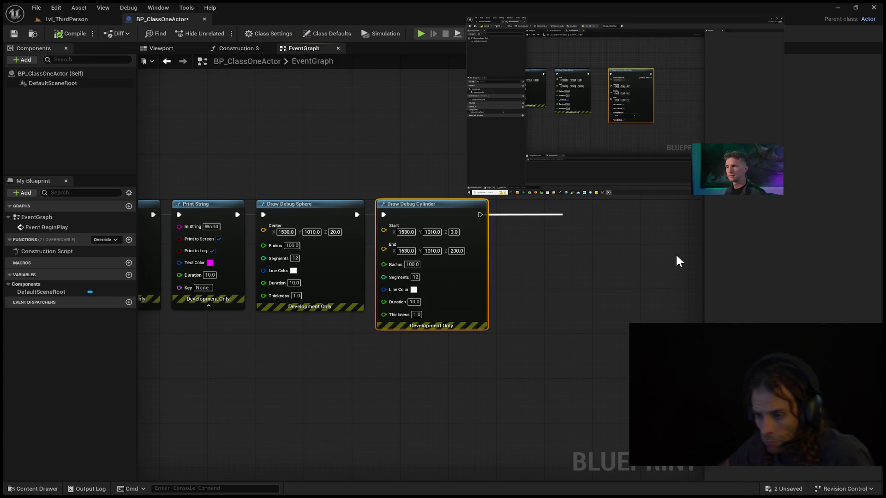
Add a Spawn System at Location node after Draw Debug Cylinder and move it beside the chain.
{"action": "left_click", "coordinate": [661, 275]}
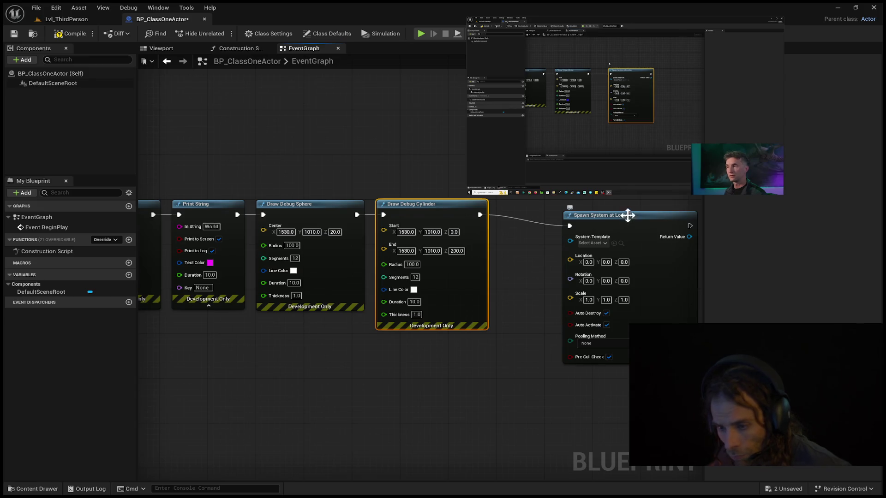
{"action": "left_click_drag", "start_coordinate": [627, 212], "coordinate": [578, 204]}
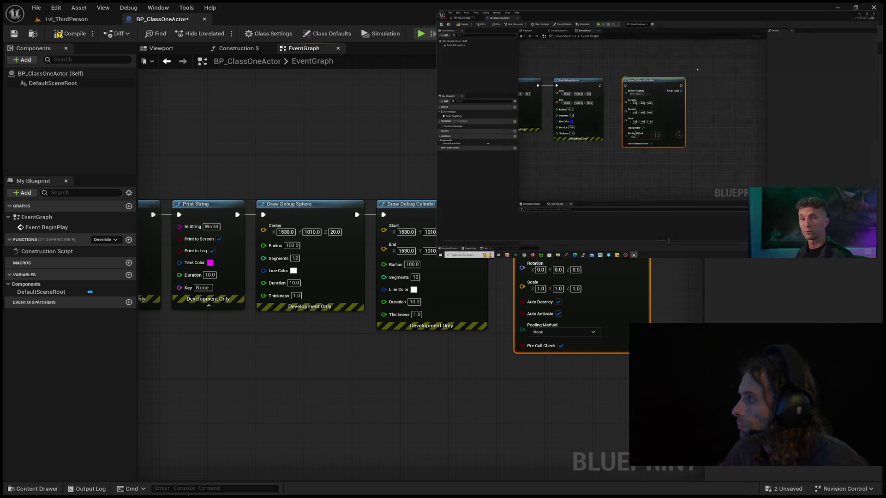
Check the reference video, then place a Spawn Emitter at Location node after Draw Debug Cylinder.
{"action": "left_click", "coordinate": [635, 134]}
{"action": "left_click", "coordinate": [635, 134]}
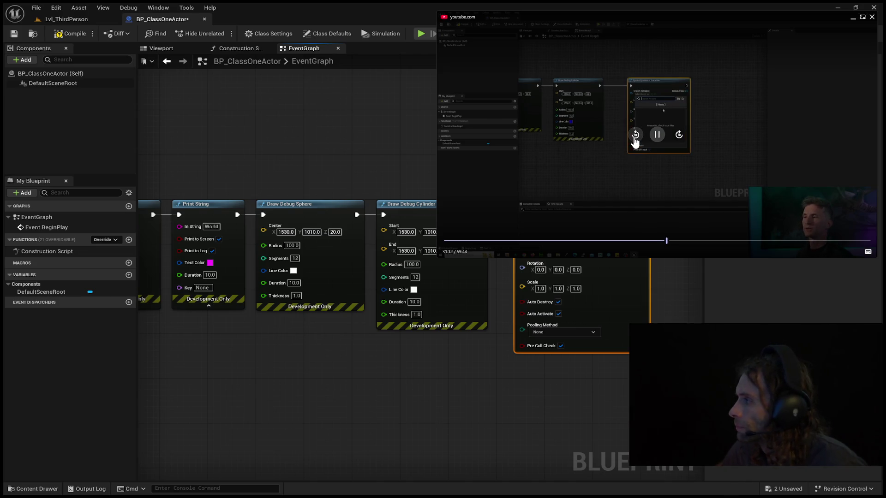
{"action": "left_click", "coordinate": [635, 134]}
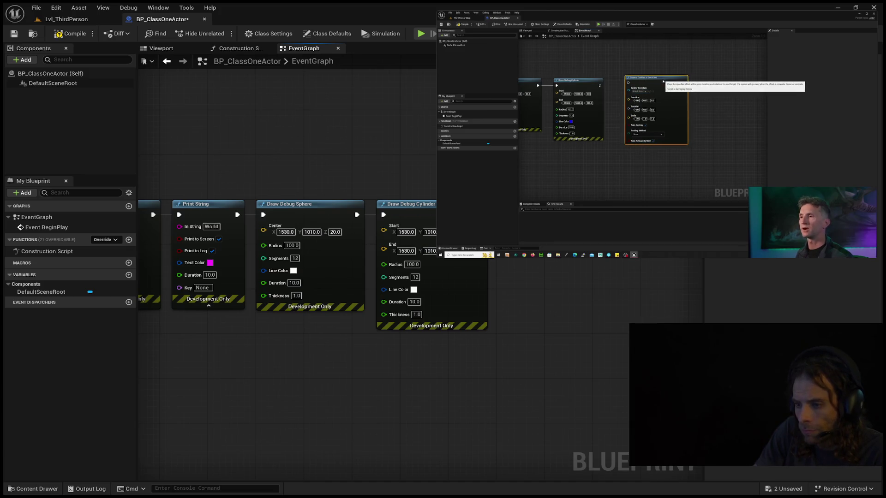
{"action": "key", "text": "Return"}
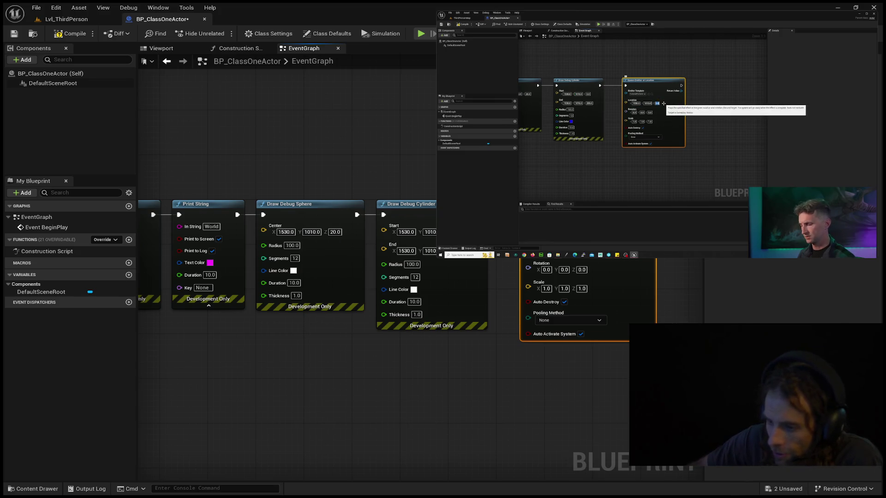
{"action": "key", "text": "Tab"}
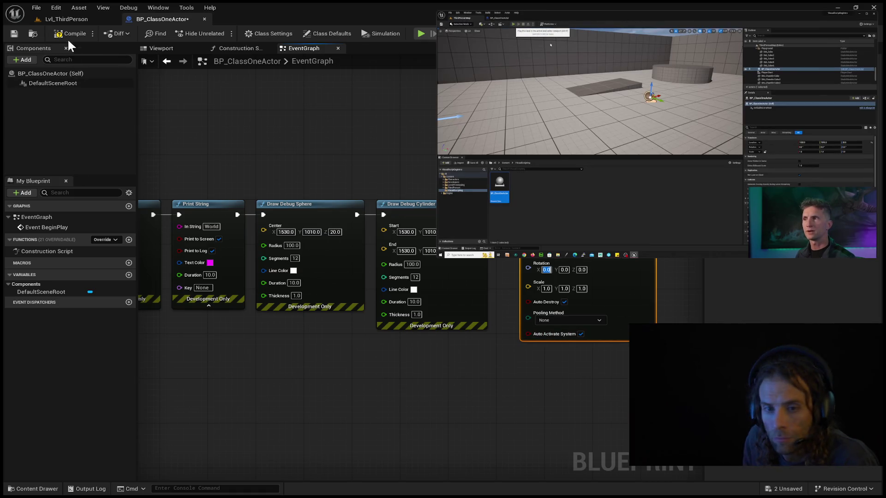
Play Lvl_ThirdPerson and walk forward to watch the fire spawn by the debug cylinder.
{"action": "left_click", "coordinate": [57, 21]}
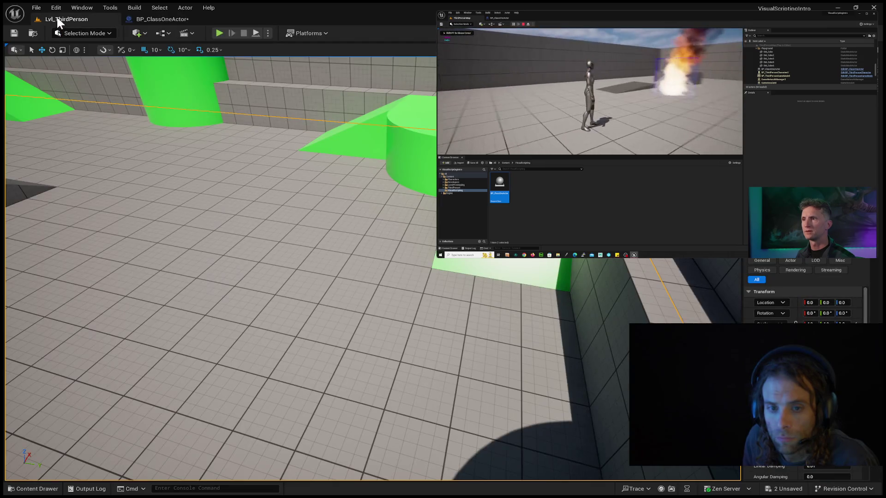
{"action": "mouse_move", "coordinate": [216, 258]}
{"action": "left_mouse_down"}
{"action": "mouse_move", "coordinate": [217, 222]}
{"action": "mouse_move", "coordinate": [226, 258]}
{"action": "mouse_move", "coordinate": [210, 53]}
{"action": "left_mouse_up"}
{"action": "left_click", "coordinate": [219, 33]}
{"action": "left_click", "coordinate": [220, 139]}
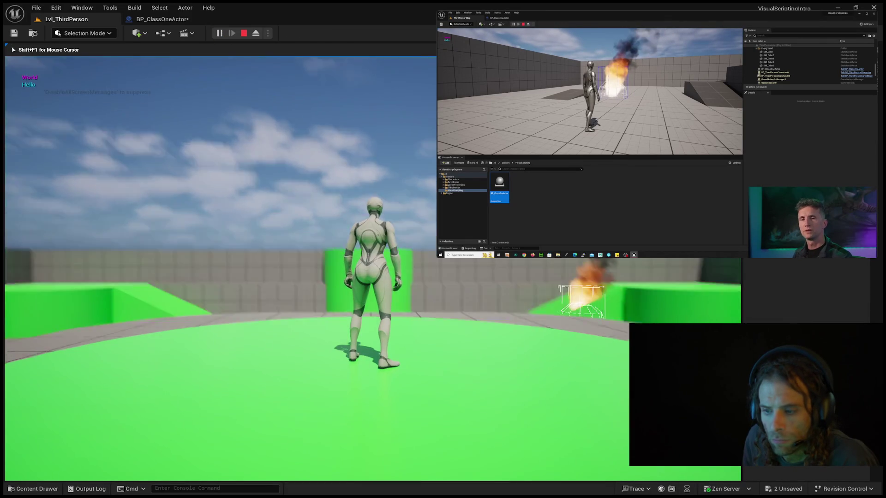
{"action": "key", "text": "w"}
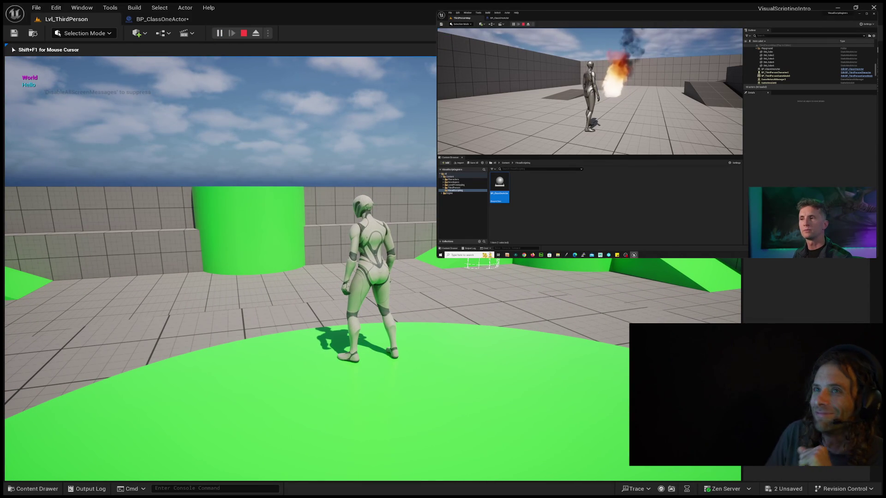
{"action": "mouse_move", "coordinate": [220, 267]}
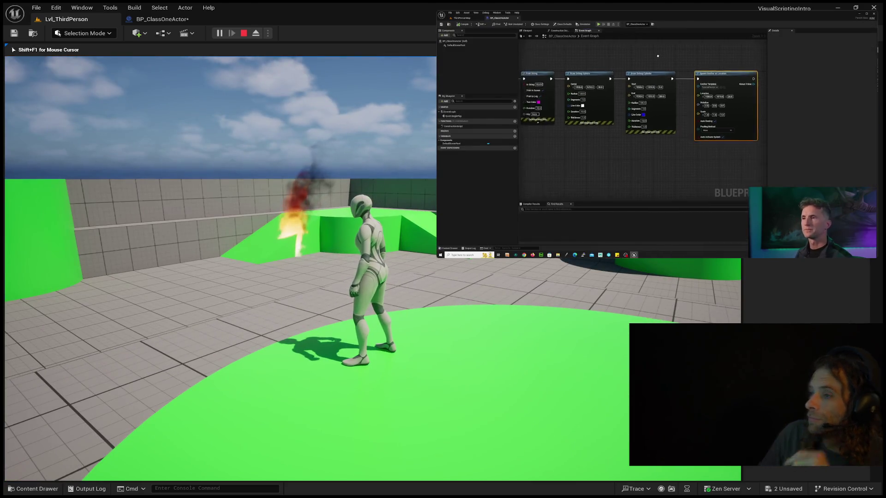
{"action": "key", "text": "Escape"}
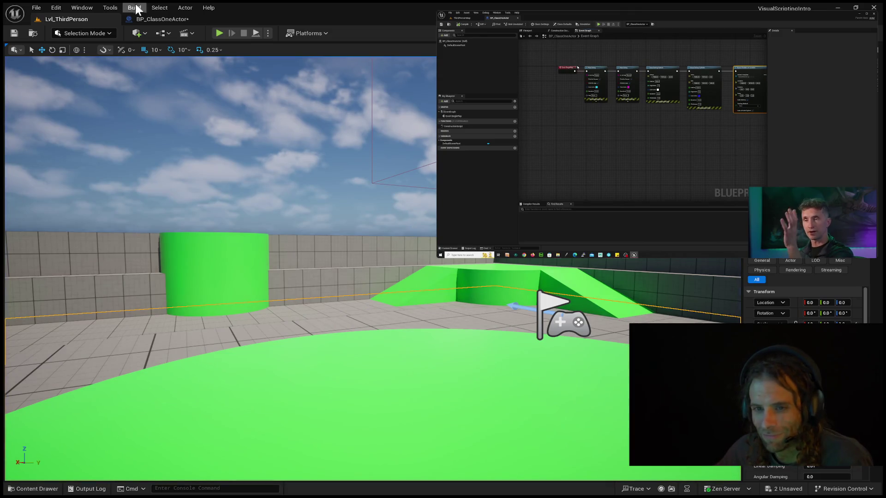
Switch back to the BP_ClassOneActor EventGraph tab.
{"action": "left_click", "coordinate": [159, 19]}
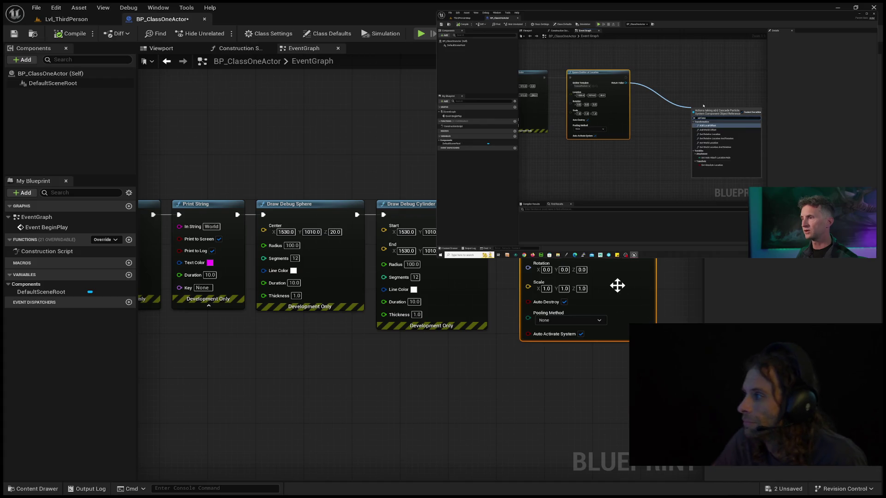
Drag a wire from Spawn Emitter at Location's Return Value while reviewing the reference video.
{"action": "left_click_drag", "start_coordinate": [554, 300], "coordinate": [366, 293]}
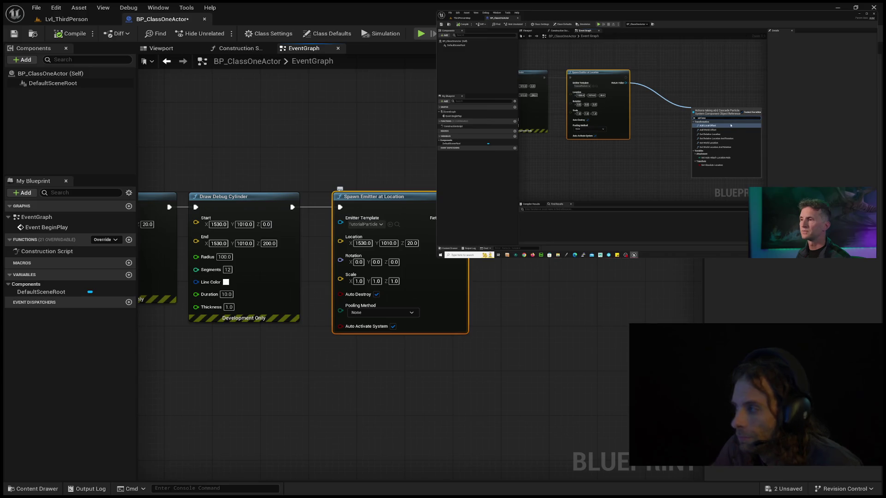
{"action": "left_click_drag", "start_coordinate": [462, 217], "coordinate": [655, 268]}
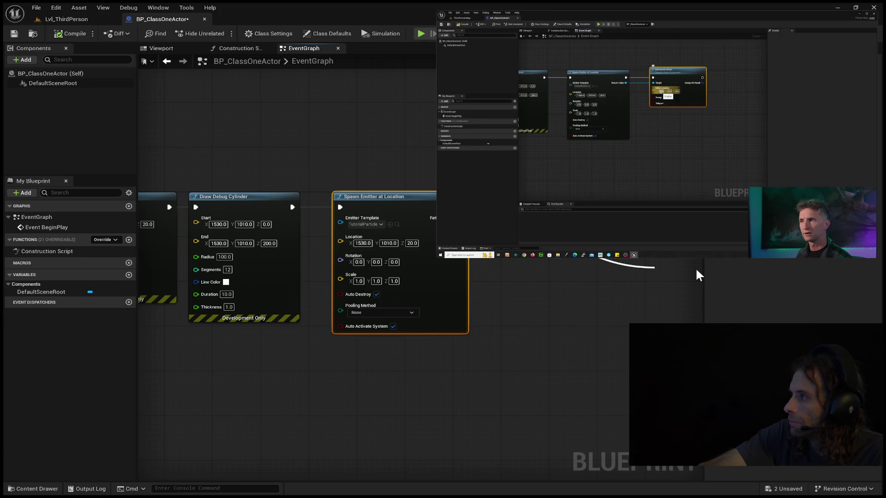
{"action": "mouse_move", "coordinate": [695, 249]}
{"action": "left_click", "coordinate": [635, 134]}
{"action": "left_click", "coordinate": [635, 135]}
{"action": "left_click", "coordinate": [635, 134]}
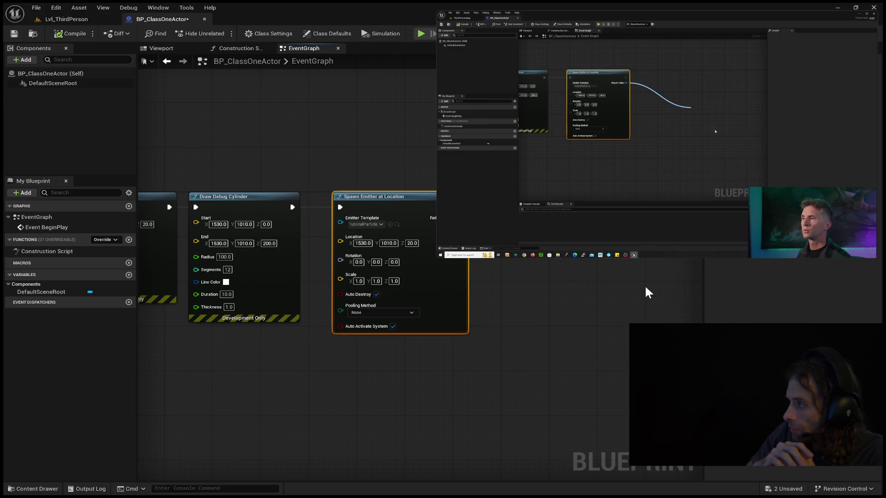
Paste an Add World Offset node and move it up and left beside the emitter node.
{"action": "key", "text": "ctrl+v"}
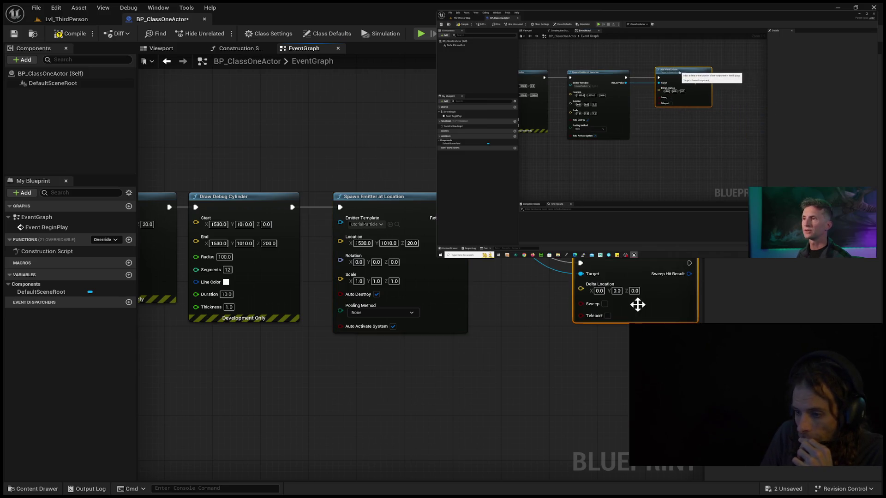
{"action": "left_click_drag", "start_coordinate": [632, 251], "coordinate": [591, 195]}
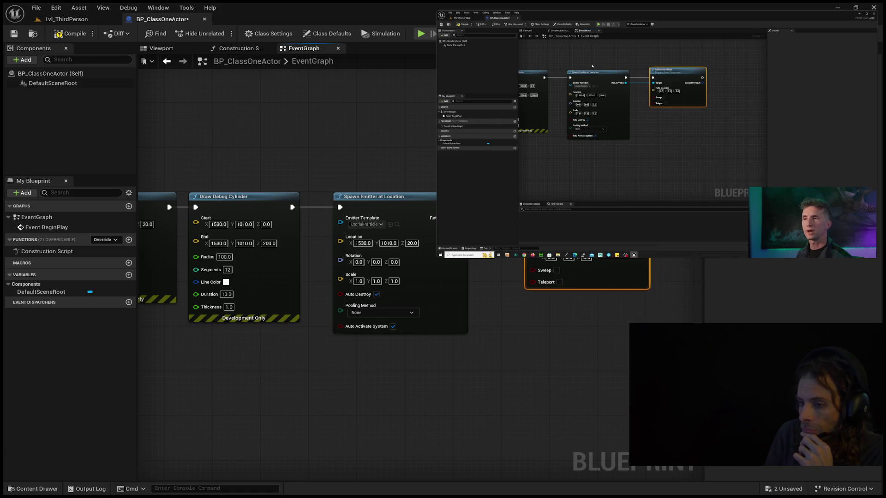
{"action": "left_click_drag", "start_coordinate": [488, 276], "coordinate": [464, 276]}
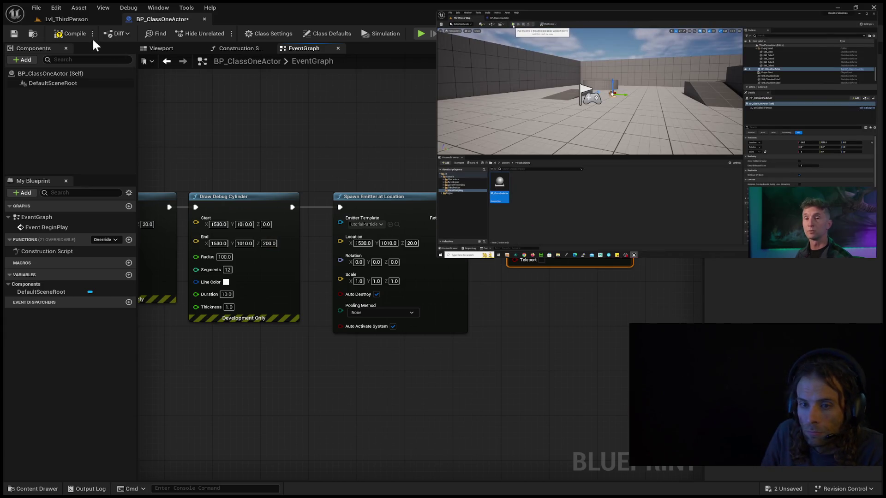
Compile and save BP_ClassOneActor, then play Lvl_ThirdPerson and run toward the fire.
{"action": "left_click", "coordinate": [51, 36]}
{"action": "left_click", "coordinate": [14, 33]}
{"action": "left_click", "coordinate": [57, 18]}
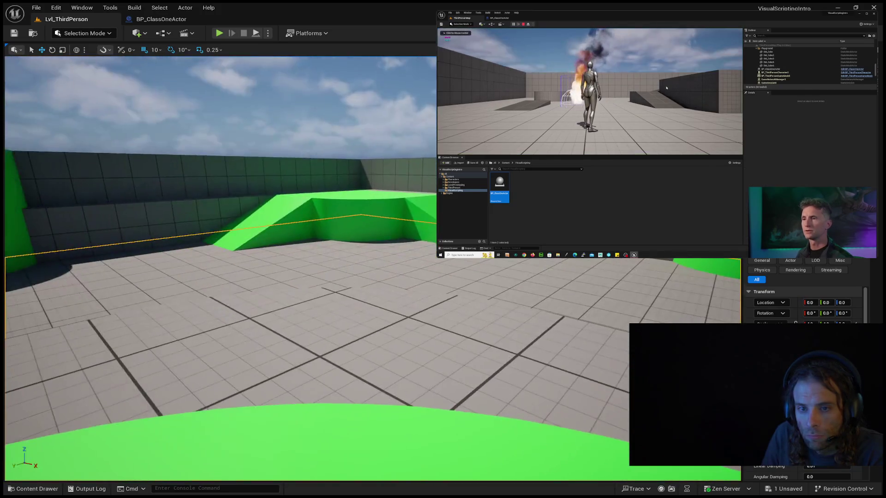
{"action": "left_click_drag", "start_coordinate": [222, 267], "coordinate": [182, 263]}
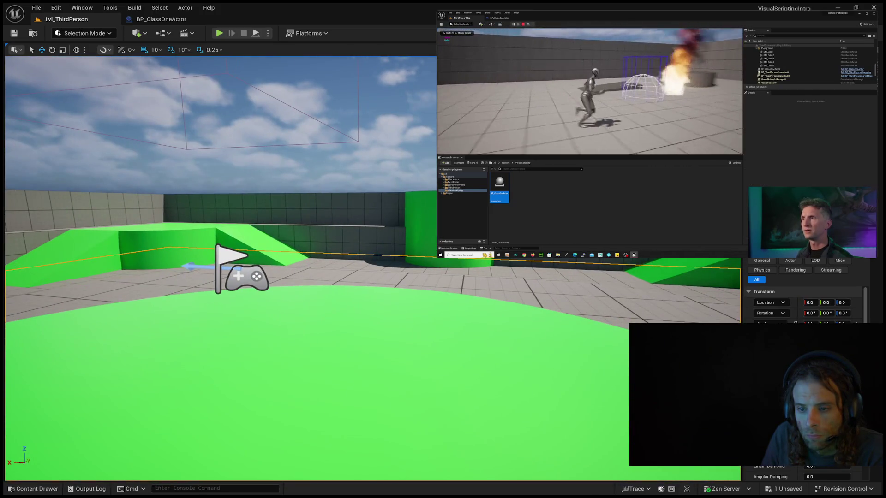
{"action": "left_click", "coordinate": [218, 33]}
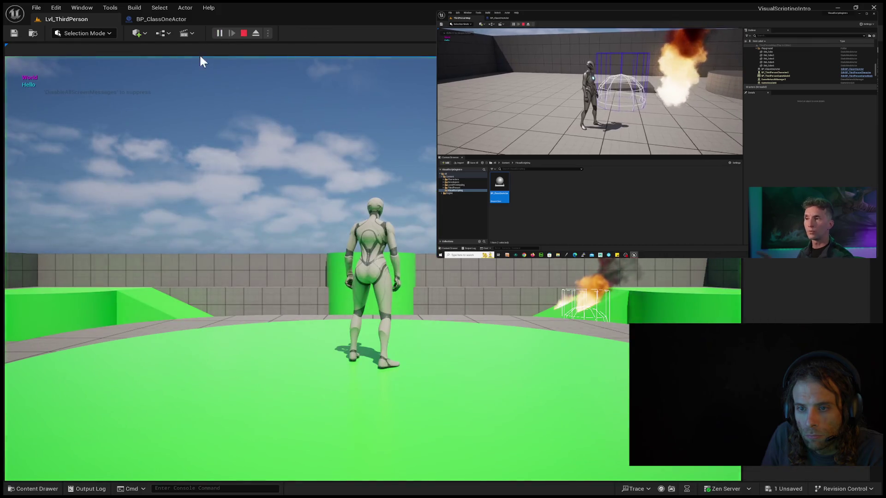
{"action": "left_click", "coordinate": [142, 140]}
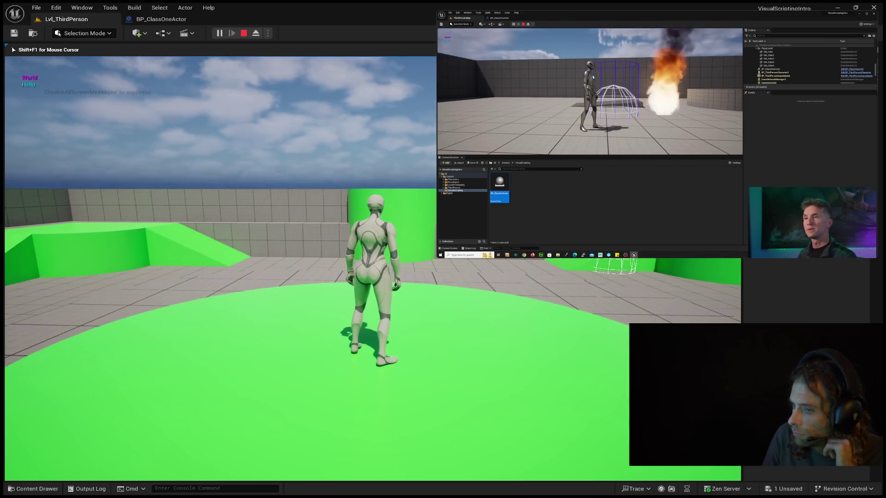
{"action": "key", "text": "w"}
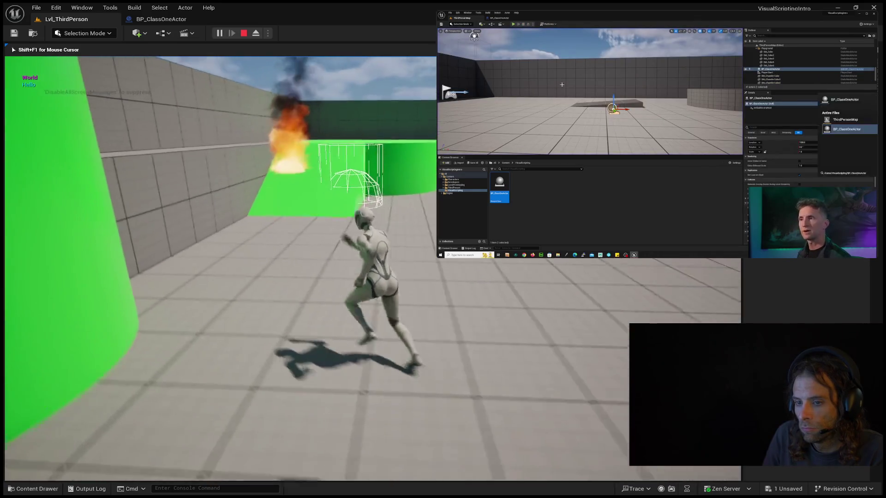
{"action": "key", "text": "shift+F1"}
{"action": "key", "text": "Escape"}
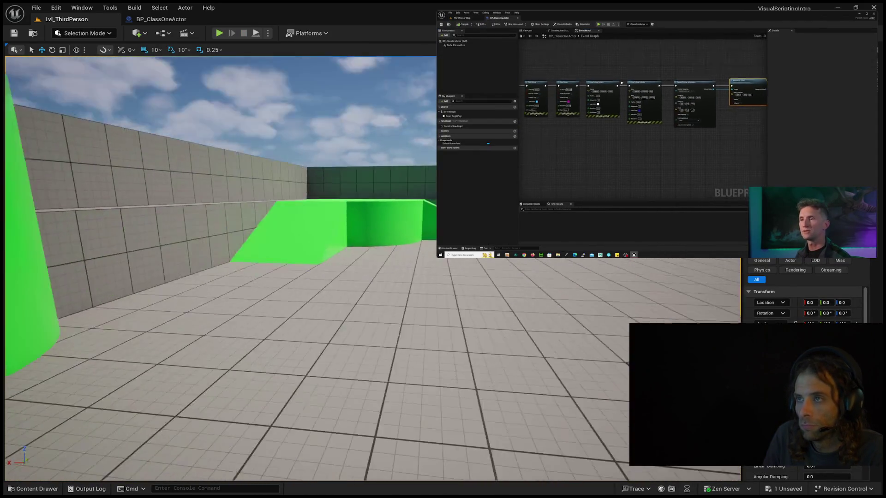
Play the level again, running left, forward and right across the green circle, then stop.
{"action": "left_click", "coordinate": [220, 33]}
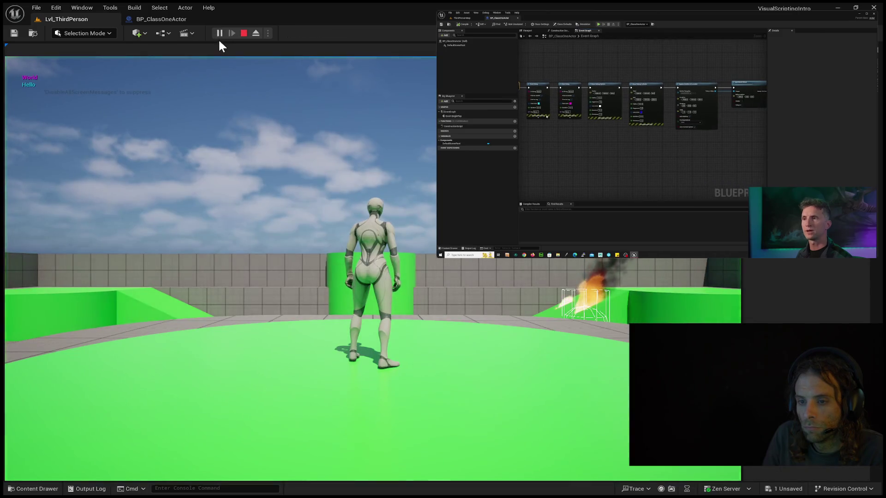
{"action": "left_click", "coordinate": [216, 59]}
{"action": "key", "text": "a"}
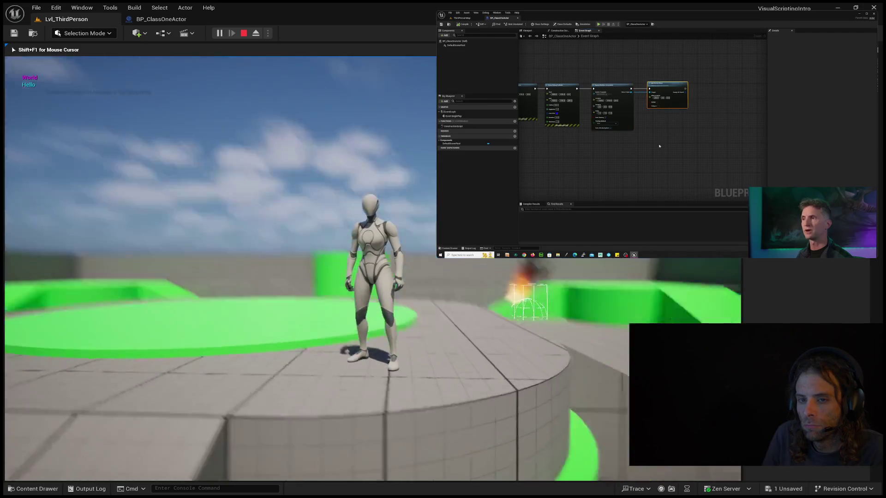
{"action": "key", "text": "a"}
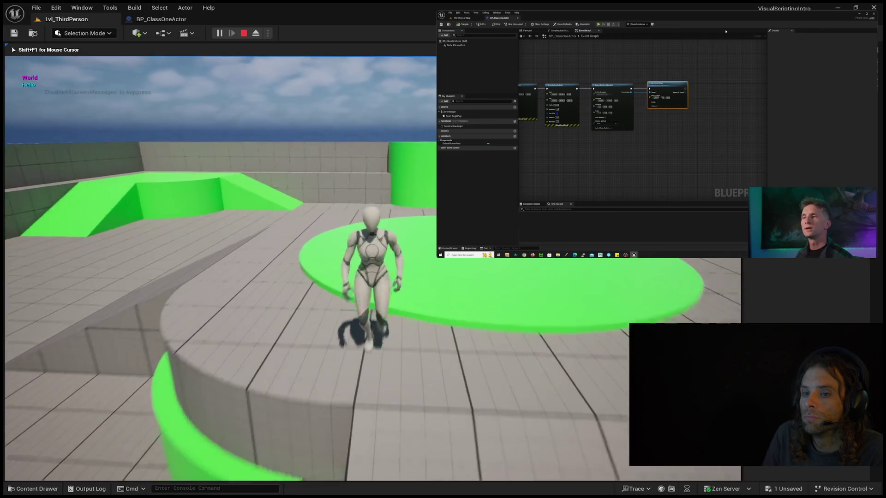
{"action": "key", "text": "w"}
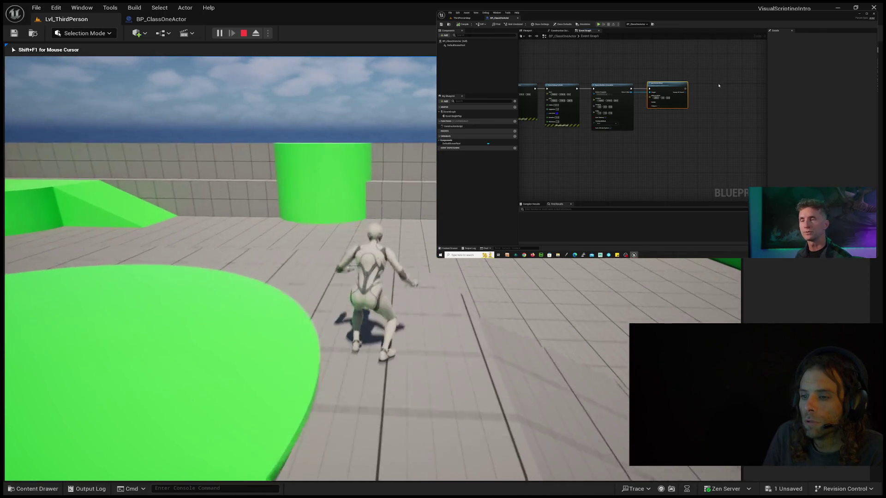
{"action": "key", "text": "d"}
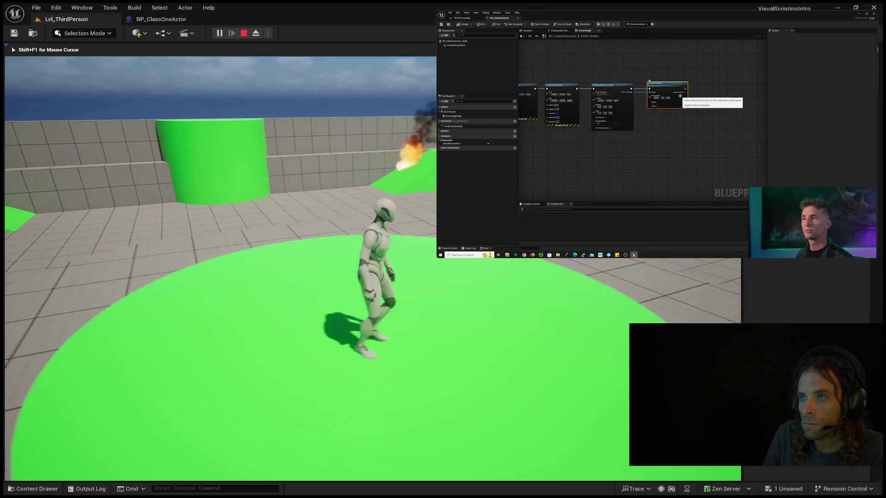
{"action": "key", "text": "Escape"}
{"action": "left_click", "coordinate": [175, 17]}
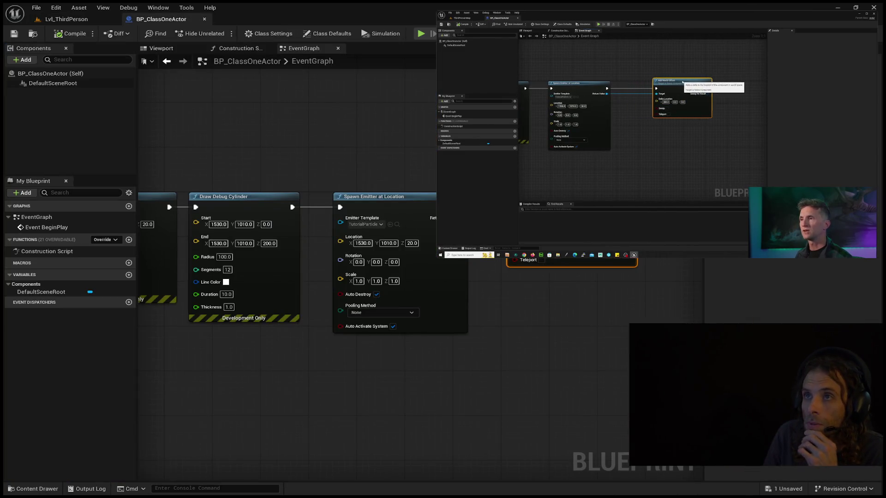
Widen the graph view and replay part of the reference tutorial video.
{"action": "left_click_drag", "start_coordinate": [565, 334], "coordinate": [428, 330]}
{"action": "left_click_drag", "start_coordinate": [137, 264], "coordinate": [91, 263]}
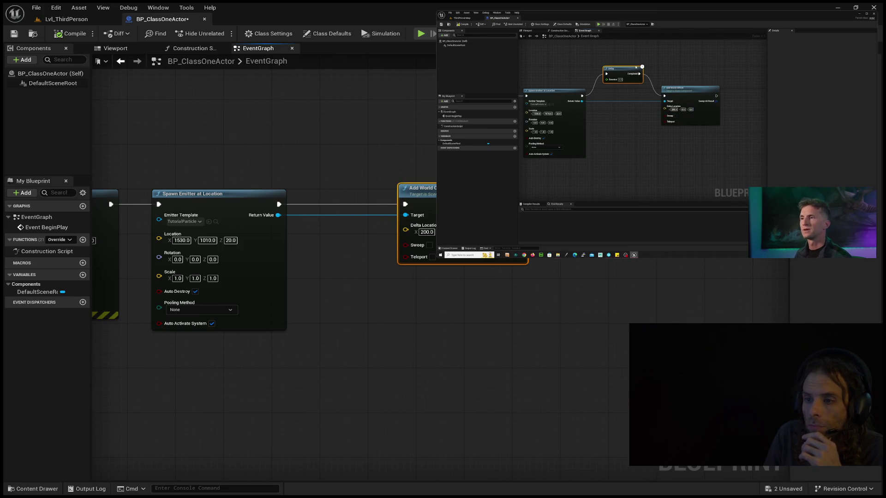
{"action": "mouse_move", "coordinate": [657, 134]}
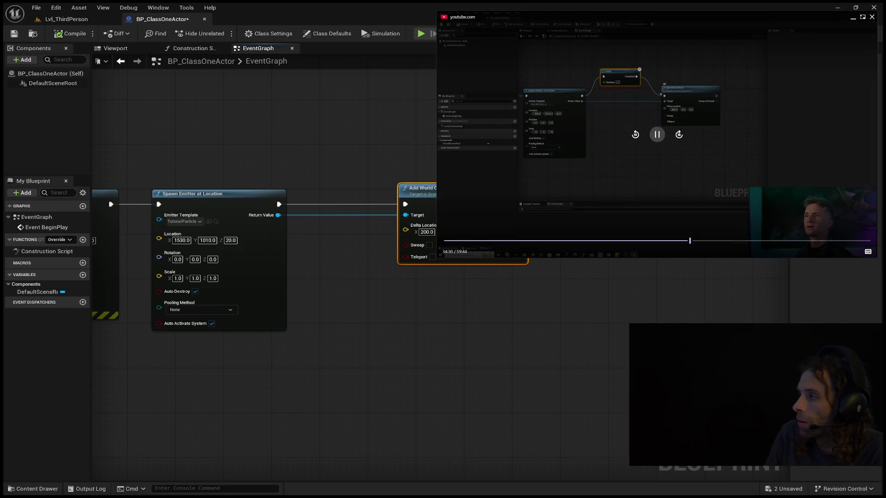
{"action": "left_click", "coordinate": [634, 139]}
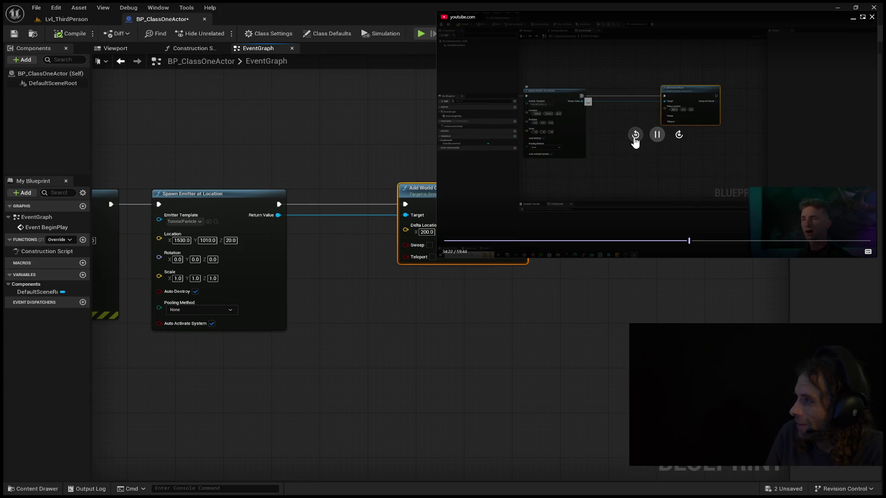
{"action": "left_click", "coordinate": [634, 139]}
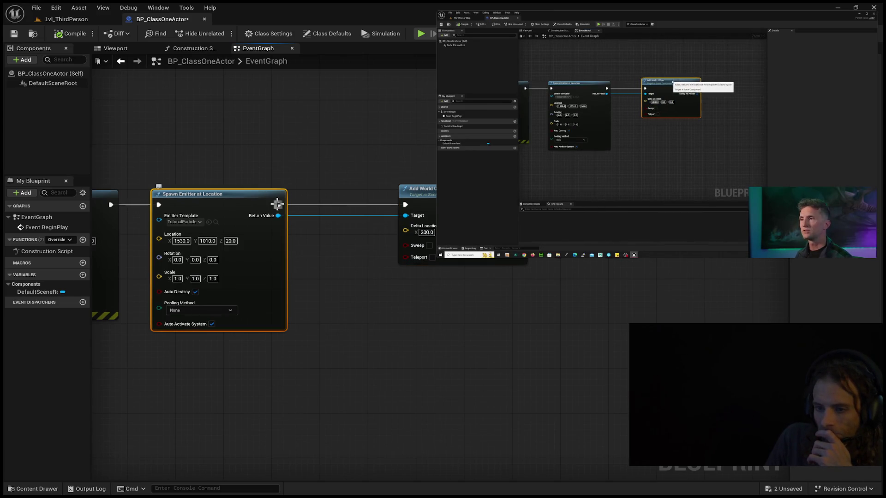
Add a Delay node from Spawn Emitter's exec output and arrange it before Add World Offset.
{"action": "left_click", "coordinate": [278, 203]}
{"action": "mouse_move", "coordinate": [281, 201]}
{"action": "left_mouse_down"}
{"action": "mouse_move", "coordinate": [347, 171]}
{"action": "mouse_move", "coordinate": [326, 145]}
{"action": "mouse_move", "coordinate": [338, 147]}
{"action": "left_mouse_up"}
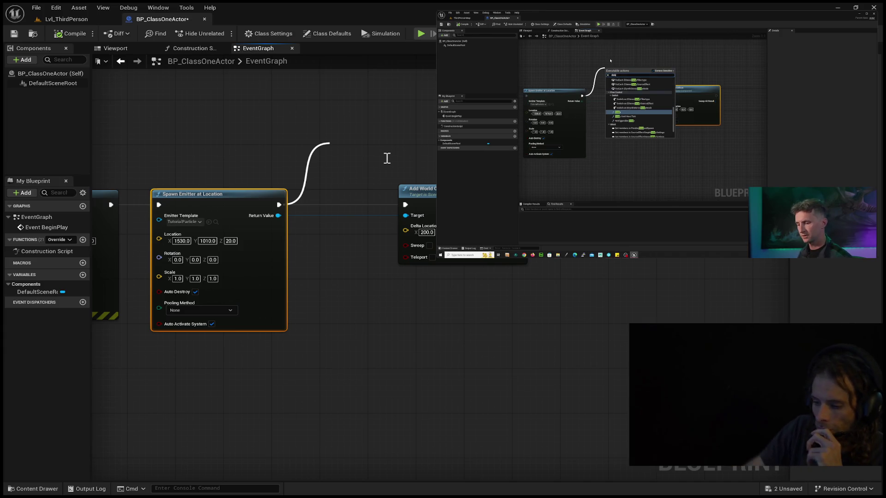
{"action": "key", "text": "Return"}
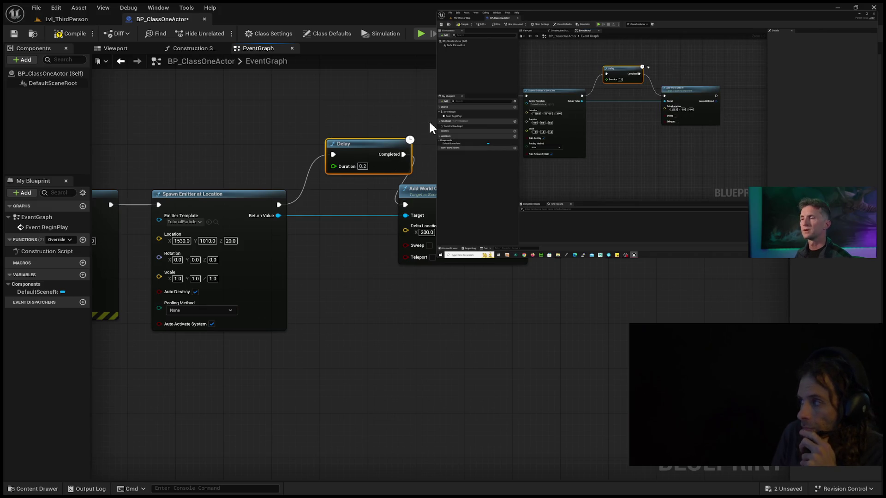
{"action": "mouse_move", "coordinate": [357, 142]}
{"action": "left_mouse_down"}
{"action": "mouse_move", "coordinate": [333, 156]}
{"action": "mouse_move", "coordinate": [335, 187]}
{"action": "left_mouse_up"}
{"action": "left_click_drag", "start_coordinate": [434, 189], "coordinate": [480, 192]}
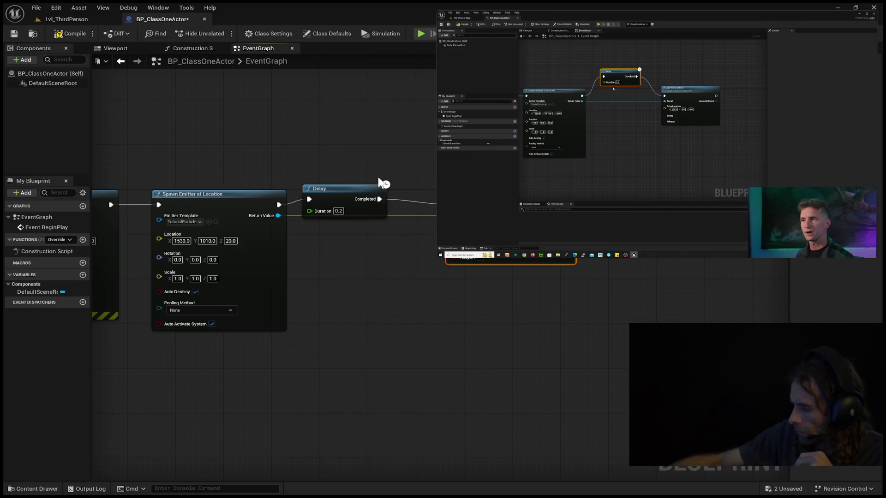
{"action": "mouse_move", "coordinate": [354, 187]}
{"action": "left_mouse_down"}
{"action": "mouse_move", "coordinate": [370, 187]}
{"action": "mouse_move", "coordinate": [375, 201]}
{"action": "mouse_move", "coordinate": [380, 161]}
{"action": "mouse_move", "coordinate": [370, 156]}
{"action": "left_mouse_up"}
Set the Delay node's Duration to 2.
{"action": "left_click", "coordinate": [357, 177]}
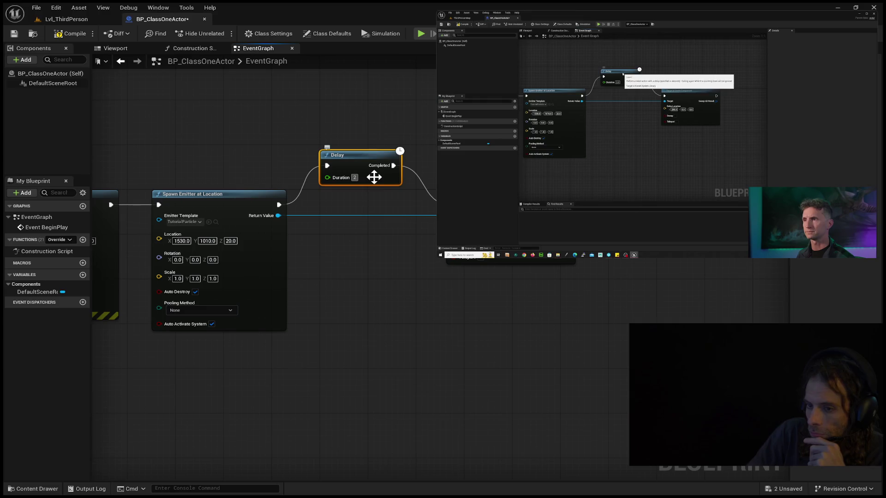
{"action": "type", "text": "2"}
{"action": "key", "text": "Return"}
{"action": "left_click", "coordinate": [462, 139]}
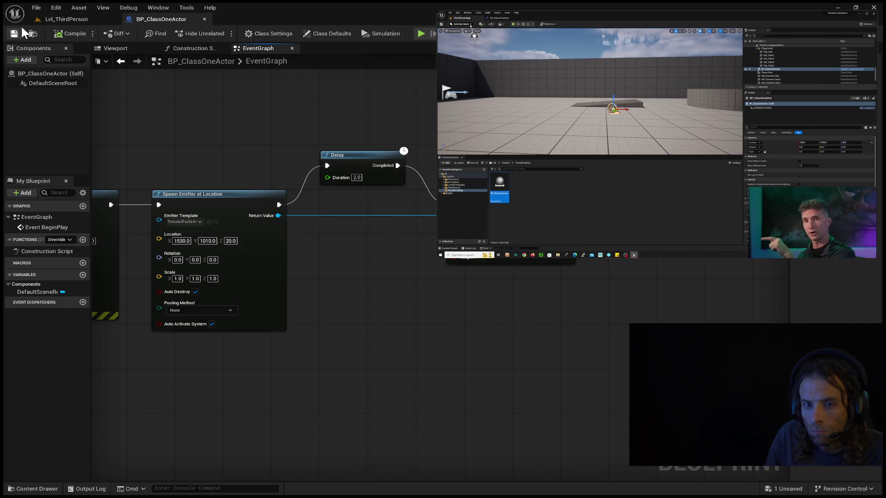
{"action": "left_click", "coordinate": [62, 20]}
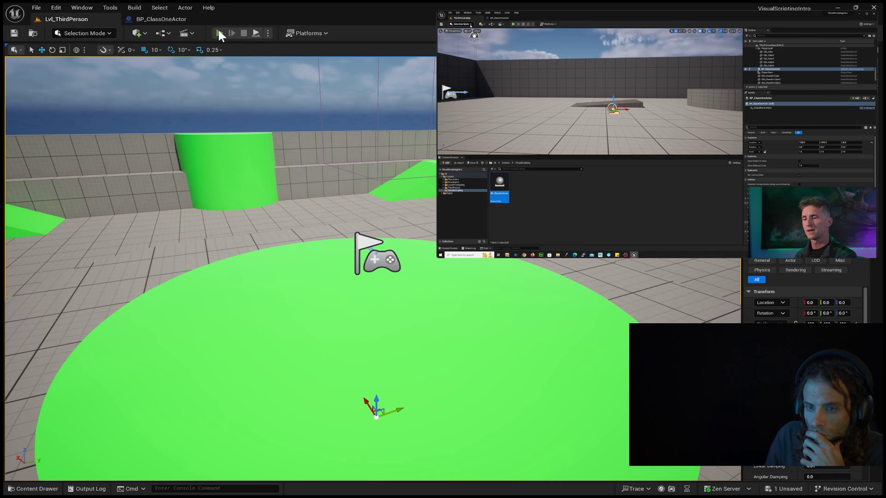
{"action": "left_click", "coordinate": [219, 32]}
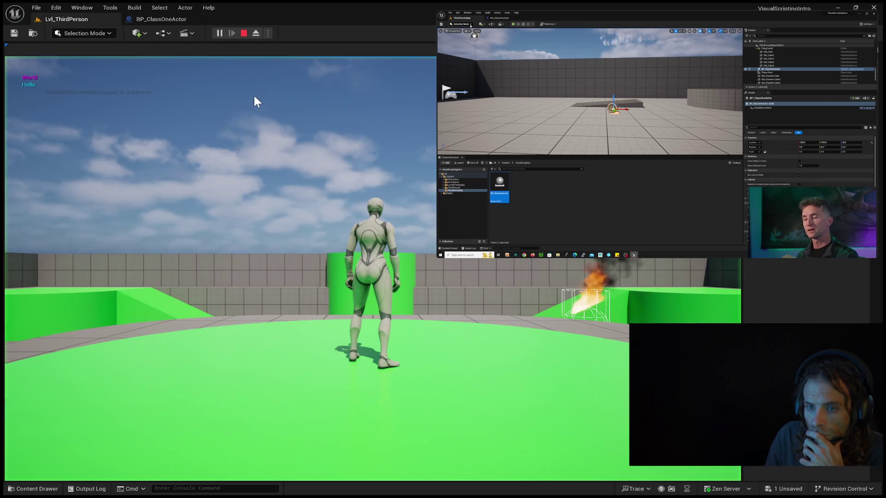
{"action": "left_click", "coordinate": [210, 153]}
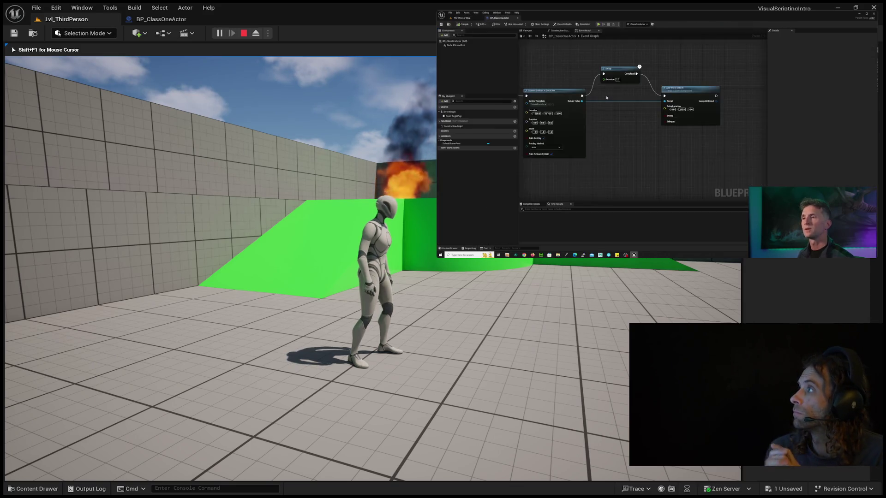
{"action": "key", "text": "Escape"}
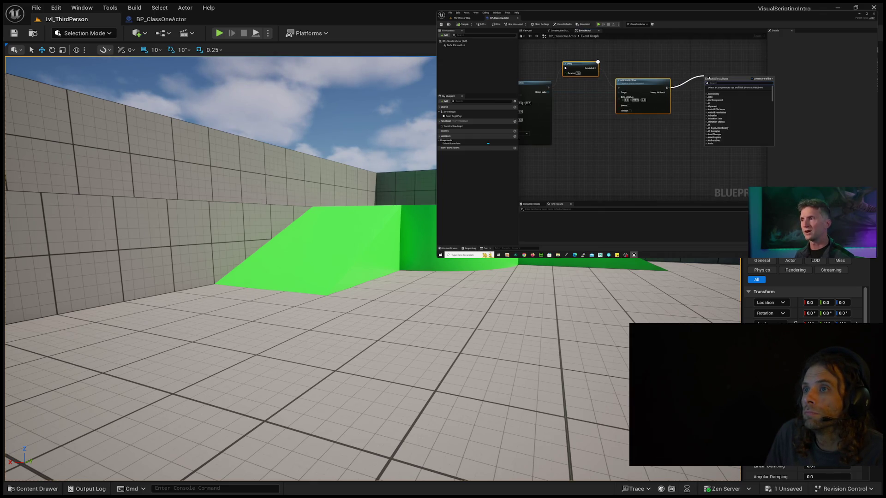
{"action": "left_click", "coordinate": [153, 20]}
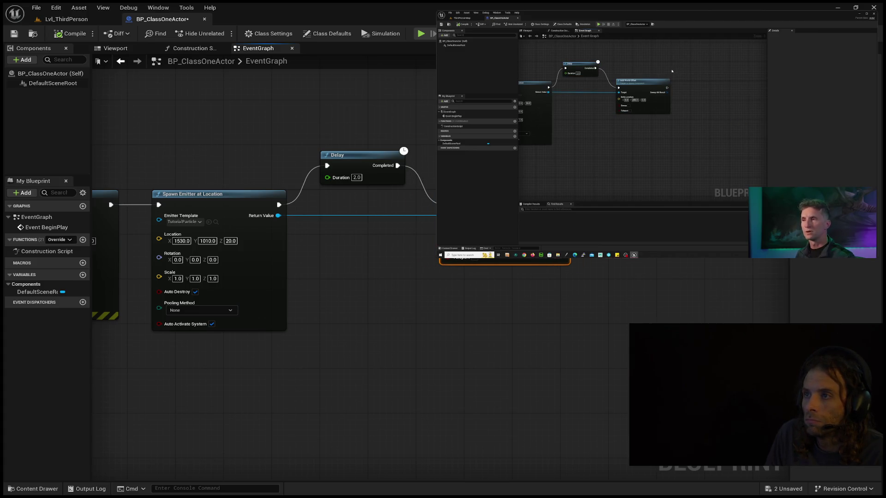
{"action": "mouse_move", "coordinate": [657, 138]}
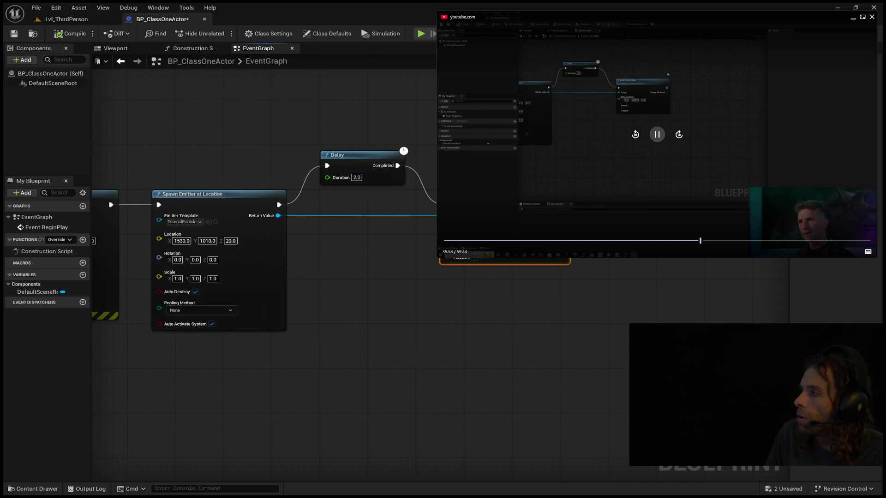
{"action": "left_click", "coordinate": [635, 134]}
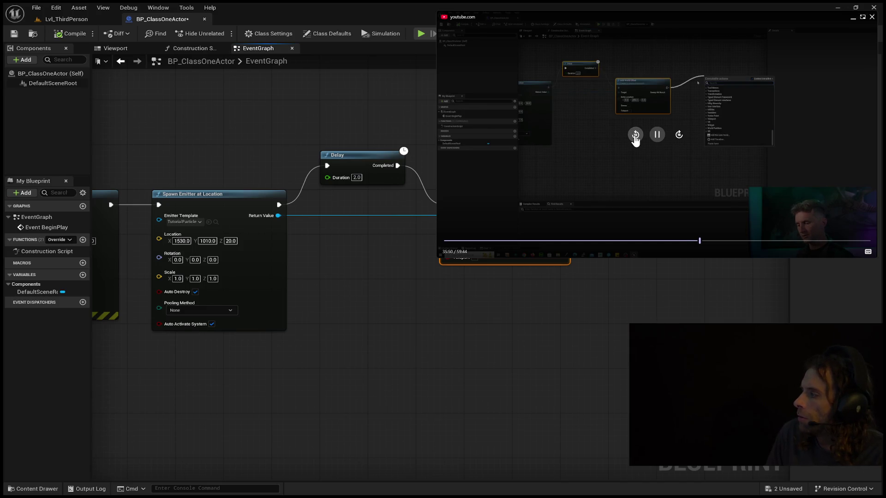
{"action": "left_click", "coordinate": [635, 136]}
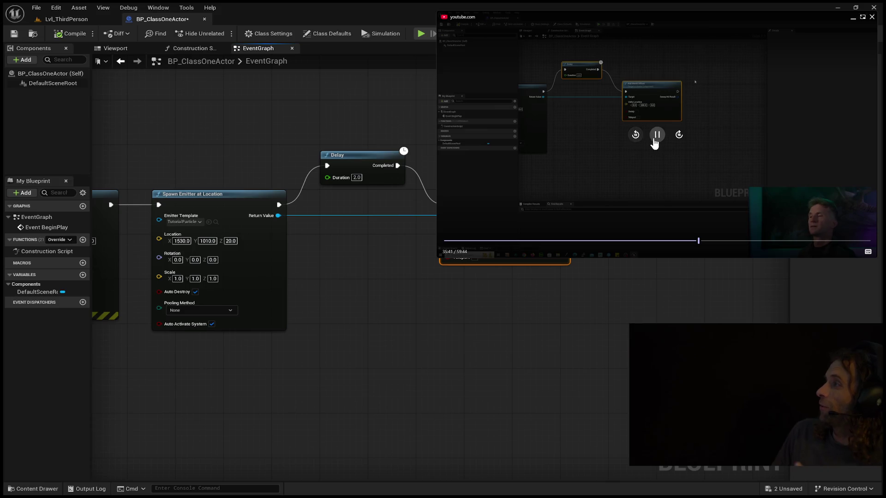
{"action": "left_click", "coordinate": [654, 140]}
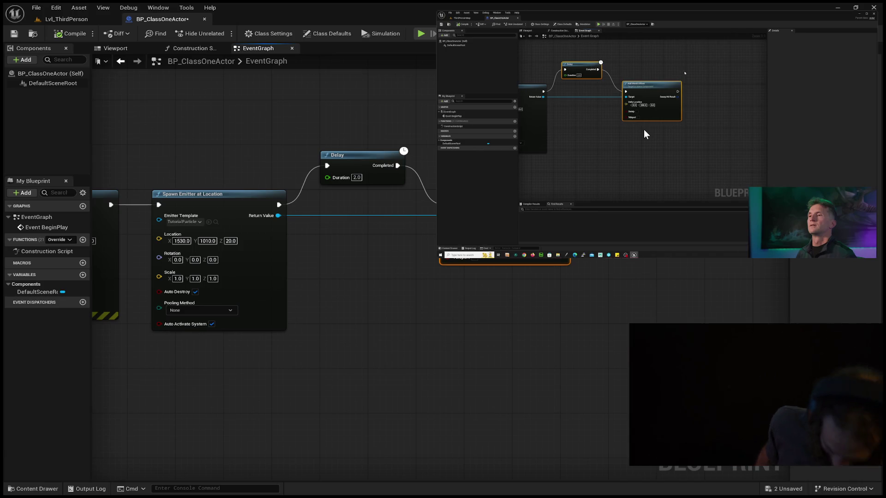
{"action": "mouse_move", "coordinate": [642, 124]}
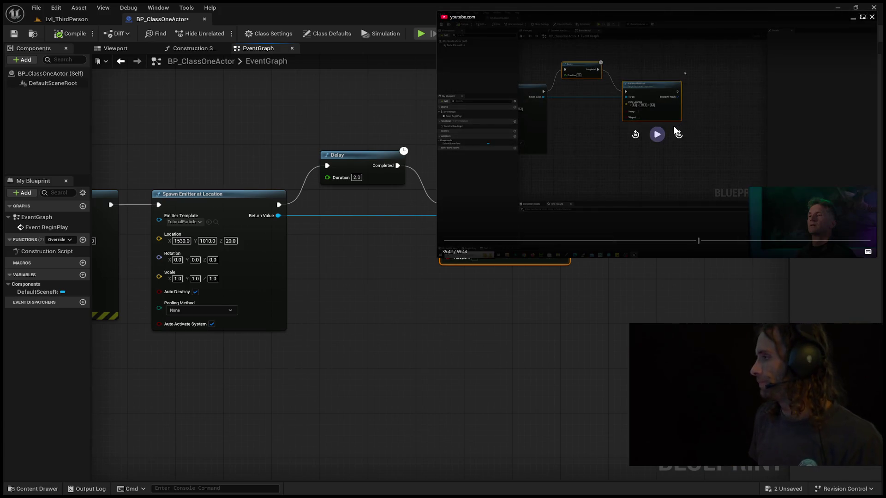
{"action": "left_click", "coordinate": [659, 133]}
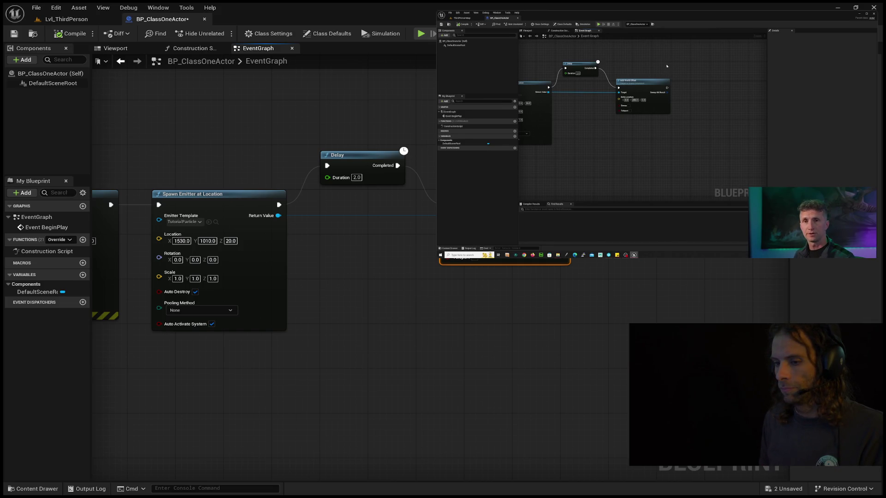
{"action": "key", "text": "Escape"}
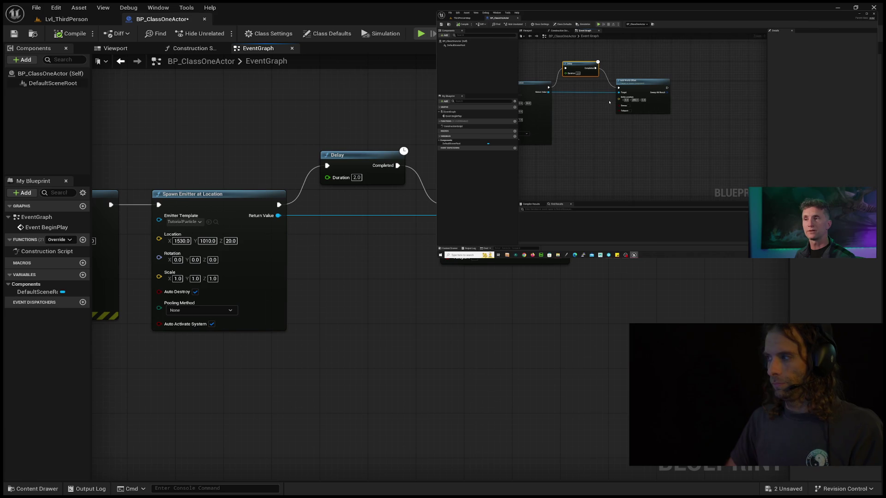
{"action": "left_click", "coordinate": [364, 159]}
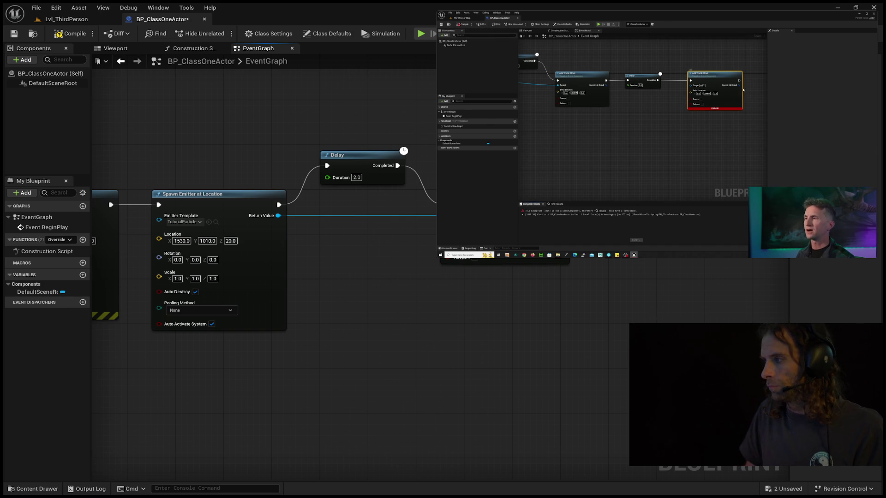
{"action": "mouse_move", "coordinate": [720, 115]}
{"action": "left_click", "coordinate": [632, 137]}
{"action": "left_click", "coordinate": [633, 137]}
{"action": "left_click", "coordinate": [632, 137]}
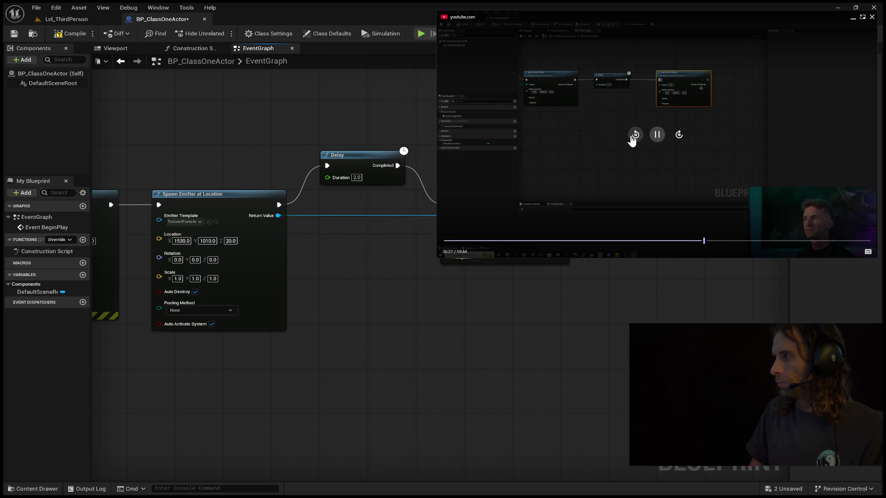
{"action": "left_click", "coordinate": [632, 137]}
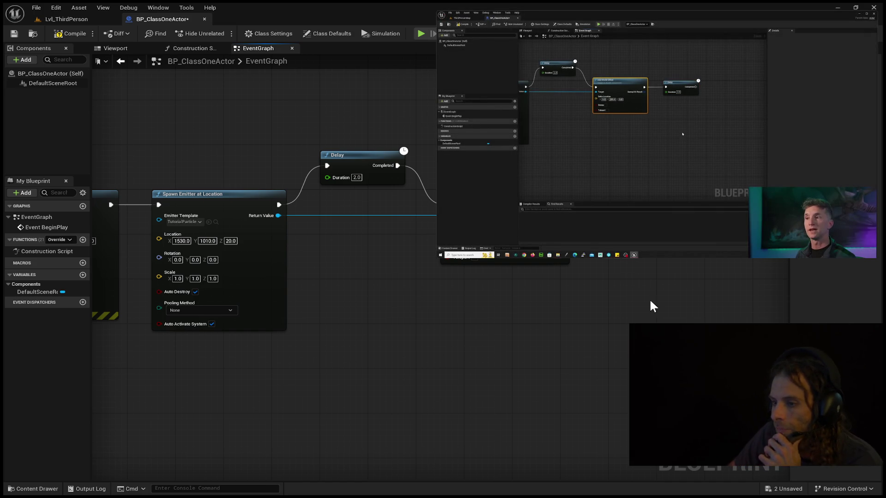
Duplicate the Add World Offset node with Ctrl+V.
{"action": "mouse_move", "coordinate": [694, 285]}
{"action": "left_mouse_down"}
{"action": "mouse_move", "coordinate": [651, 291]}
{"action": "mouse_move", "coordinate": [601, 329]}
{"action": "mouse_move", "coordinate": [517, 329]}
{"action": "left_mouse_up"}
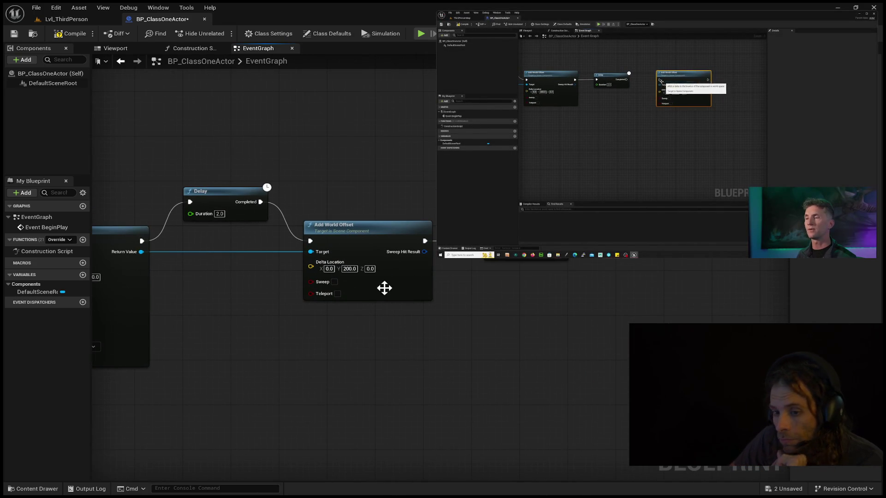
{"action": "left_click", "coordinate": [411, 272]}
{"action": "left_click", "coordinate": [609, 272]}
{"action": "key", "text": "ctrl+v"}
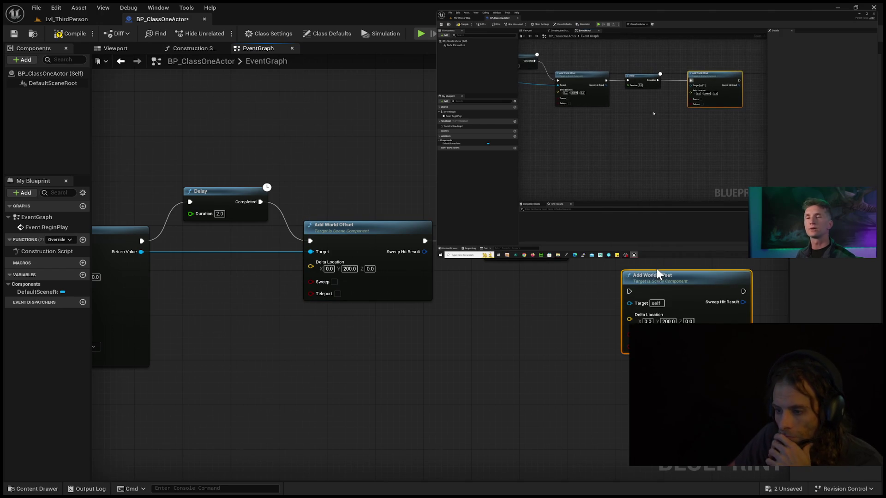
Place the copy just above, then compile, which fails on the unconnected Target.
{"action": "left_click_drag", "start_coordinate": [678, 254], "coordinate": [671, 249]}
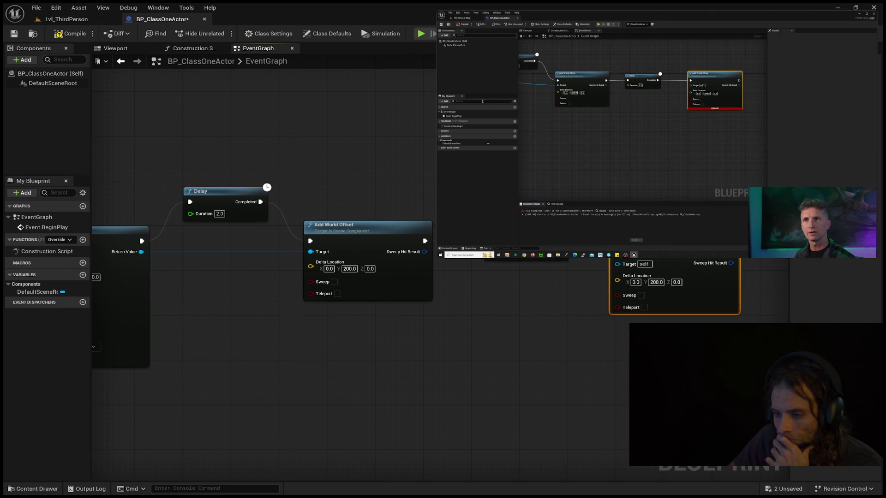
{"action": "left_click_drag", "start_coordinate": [671, 249], "coordinate": [672, 238]}
{"action": "left_click", "coordinate": [656, 308]}
{"action": "left_click", "coordinate": [73, 33]}
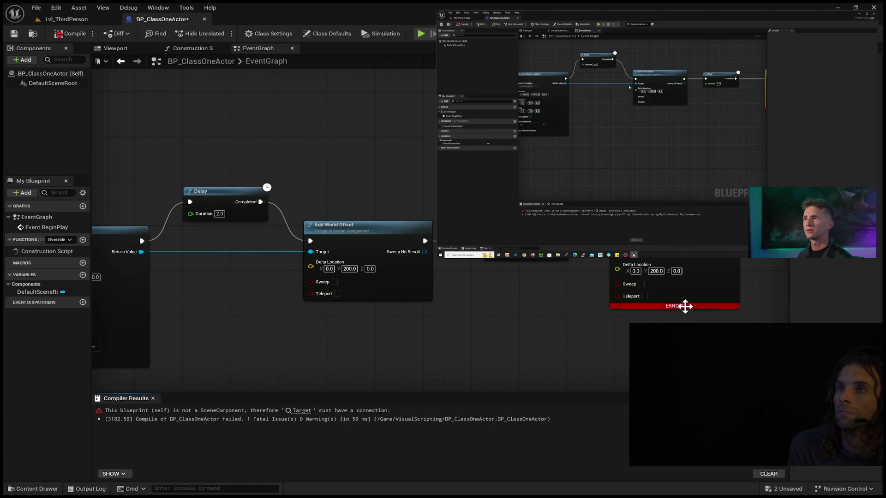
Wire Spawn Emitter's Return Value into the second Add World Offset's Target and compile successfully.
{"action": "left_click_drag", "start_coordinate": [303, 230], "coordinate": [429, 210]}
{"action": "left_click_drag", "start_coordinate": [440, 156], "coordinate": [338, 159]}
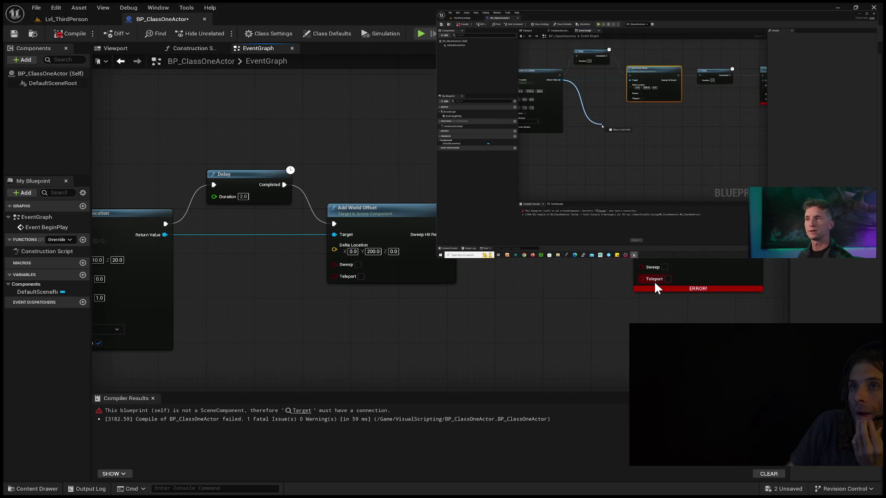
{"action": "mouse_move", "coordinate": [163, 234]}
{"action": "left_mouse_down"}
{"action": "mouse_move", "coordinate": [445, 330]}
{"action": "mouse_move", "coordinate": [557, 319]}
{"action": "mouse_move", "coordinate": [334, 235]}
{"action": "left_mouse_up"}
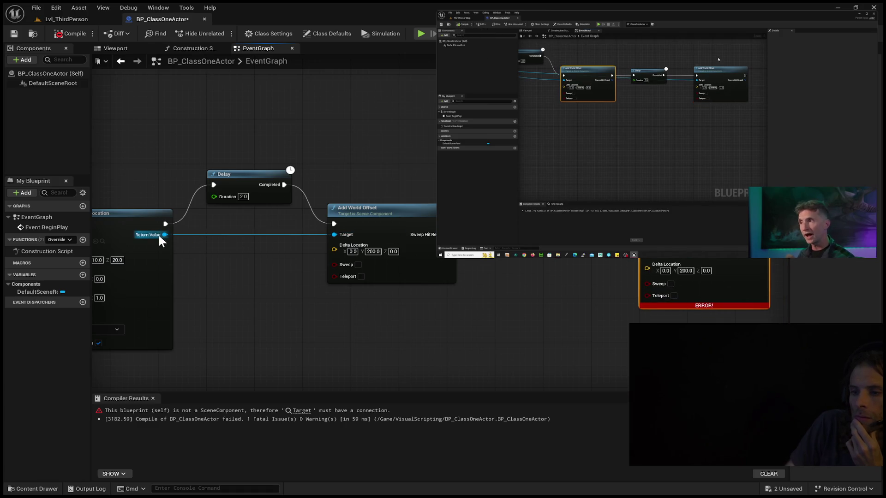
{"action": "mouse_move", "coordinate": [164, 234]}
{"action": "left_mouse_down"}
{"action": "mouse_move", "coordinate": [637, 253]}
{"action": "mouse_move", "coordinate": [663, 301]}
{"action": "mouse_move", "coordinate": [635, 287]}
{"action": "mouse_move", "coordinate": [685, 190]}
{"action": "mouse_move", "coordinate": [672, 230]}
{"action": "mouse_move", "coordinate": [418, 348]}
{"action": "mouse_move", "coordinate": [406, 333]}
{"action": "mouse_move", "coordinate": [588, 337]}
{"action": "mouse_move", "coordinate": [641, 356]}
{"action": "mouse_move", "coordinate": [646, 387]}
{"action": "mouse_move", "coordinate": [655, 296]}
{"action": "mouse_move", "coordinate": [674, 268]}
{"action": "mouse_move", "coordinate": [669, 286]}
{"action": "left_mouse_up"}
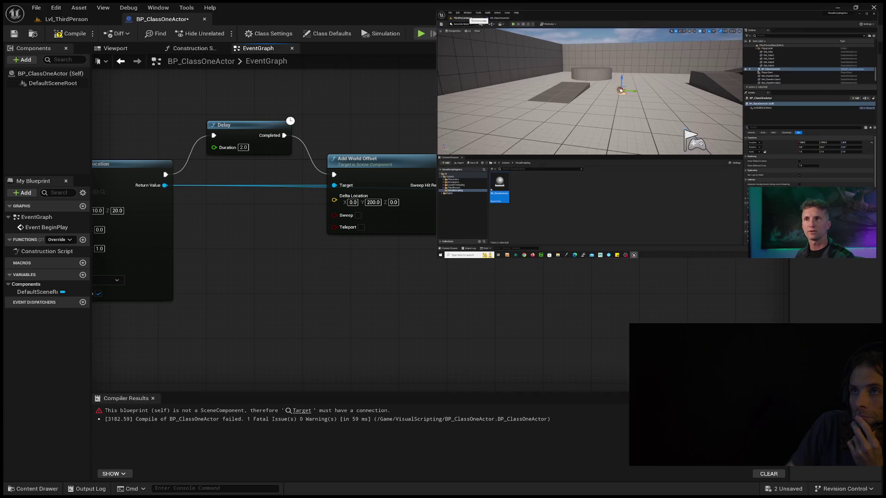
{"action": "left_click", "coordinate": [59, 35]}
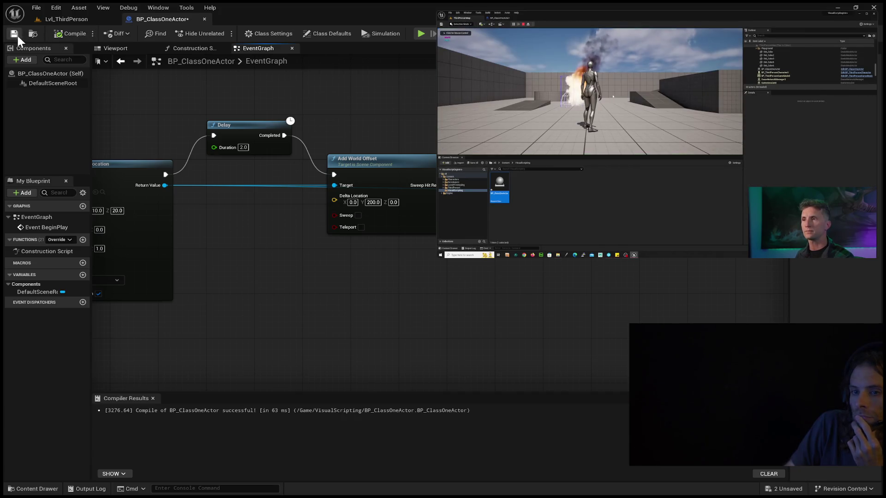
Save BP_ClassOneActor, play-test Lvl_ThirdPerson to see the fire effect, then return to its EventGraph.
{"action": "left_click", "coordinate": [18, 34]}
{"action": "left_click", "coordinate": [65, 19]}
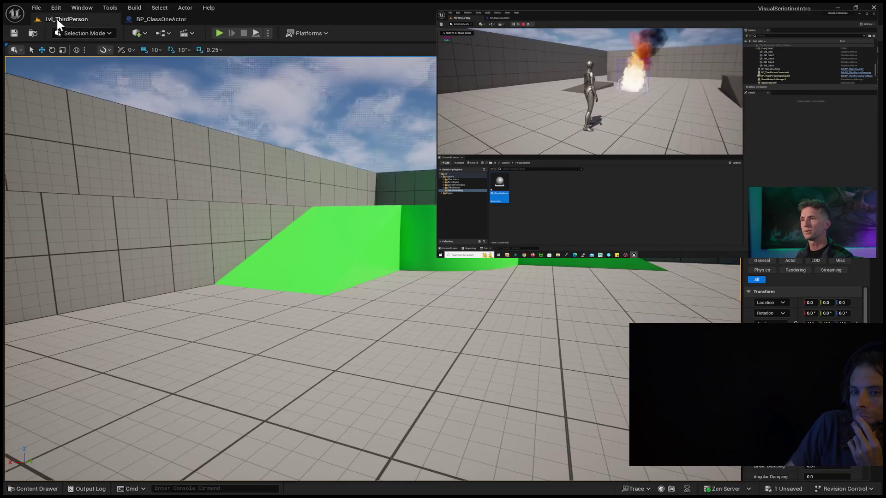
{"action": "left_click", "coordinate": [219, 33]}
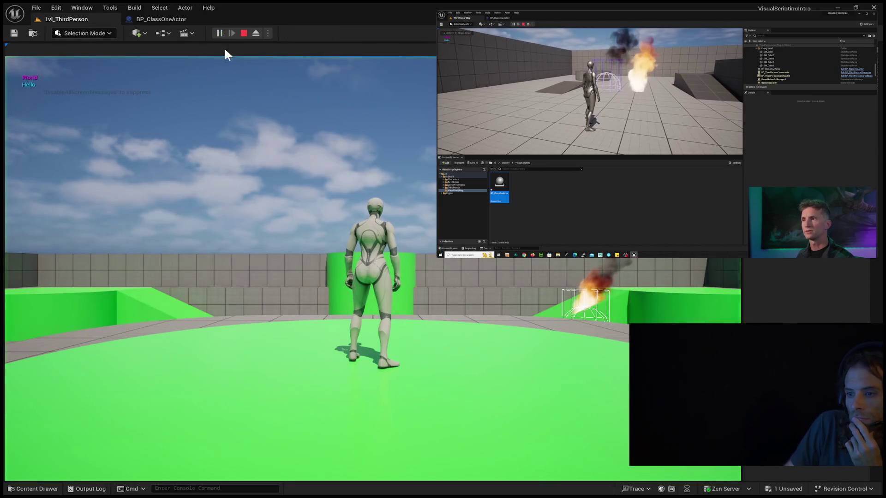
{"action": "left_click", "coordinate": [277, 223]}
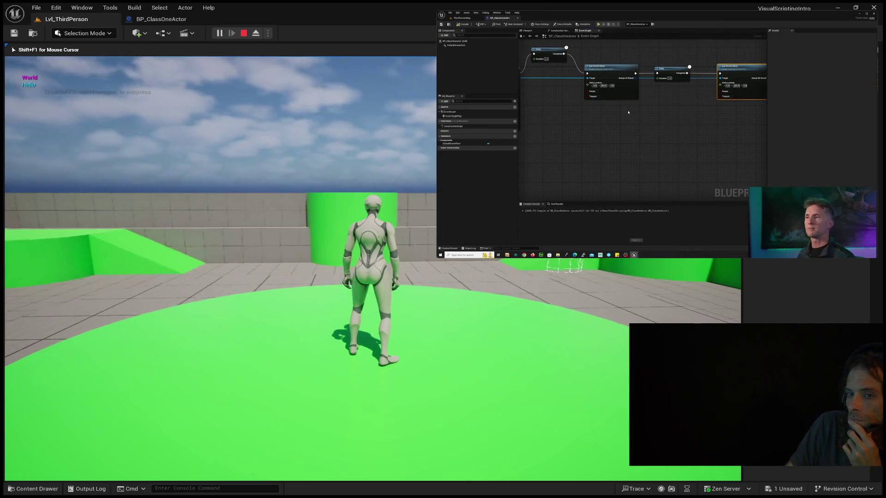
{"action": "key", "text": "Escape"}
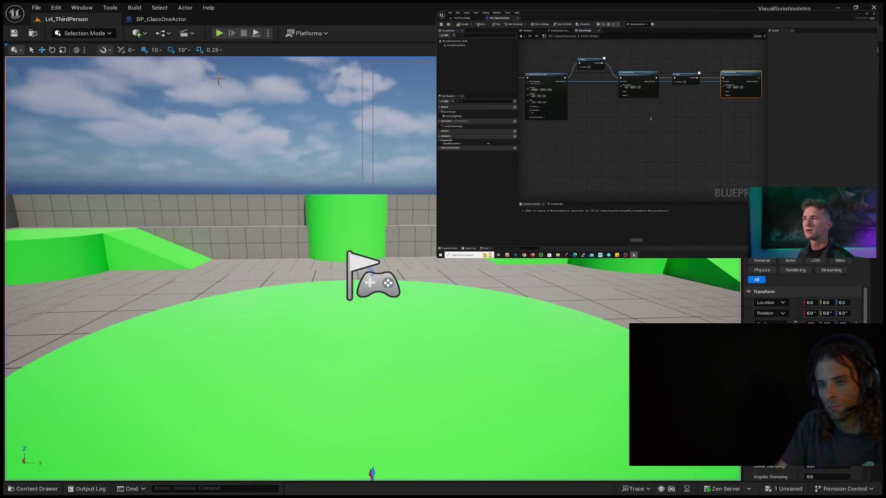
{"action": "left_click", "coordinate": [161, 19]}
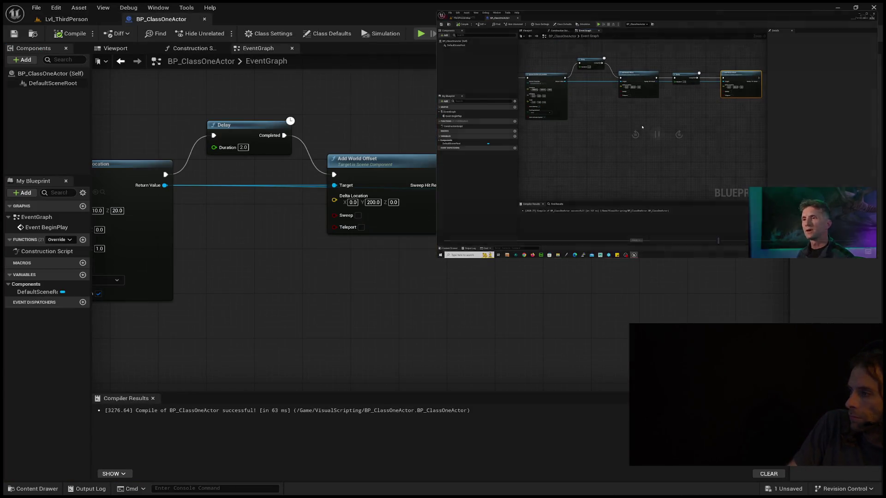
{"action": "mouse_move", "coordinate": [640, 127]}
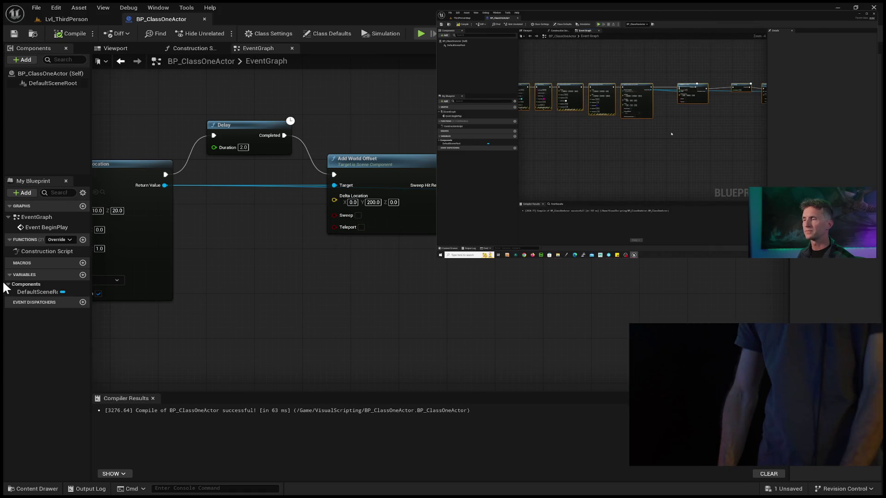
Straighten all EventGraph nodes into one row with Q, then lift the Delay node above the chain.
{"action": "scroll", "coordinate": [316, 283], "scroll_direction": "down", "scroll_amount": 6}
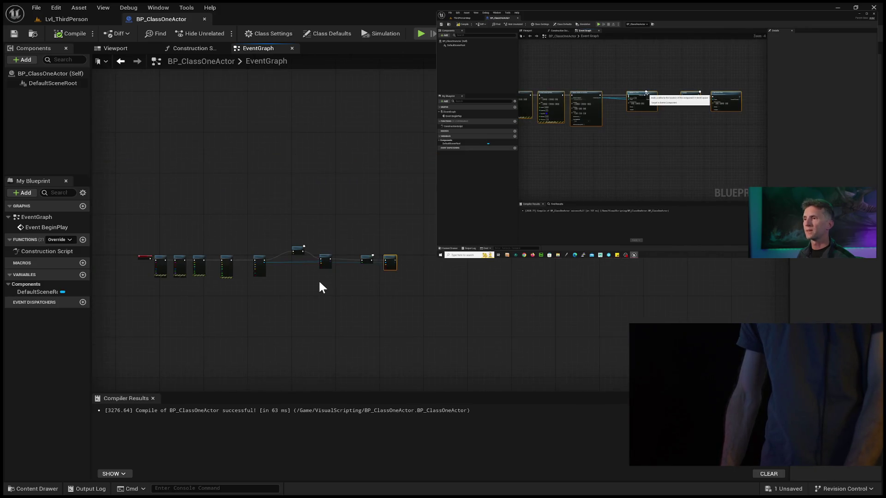
{"action": "mouse_move", "coordinate": [445, 181]}
{"action": "left_mouse_down"}
{"action": "mouse_move", "coordinate": [140, 329]}
{"action": "mouse_move", "coordinate": [123, 322]}
{"action": "left_mouse_up"}
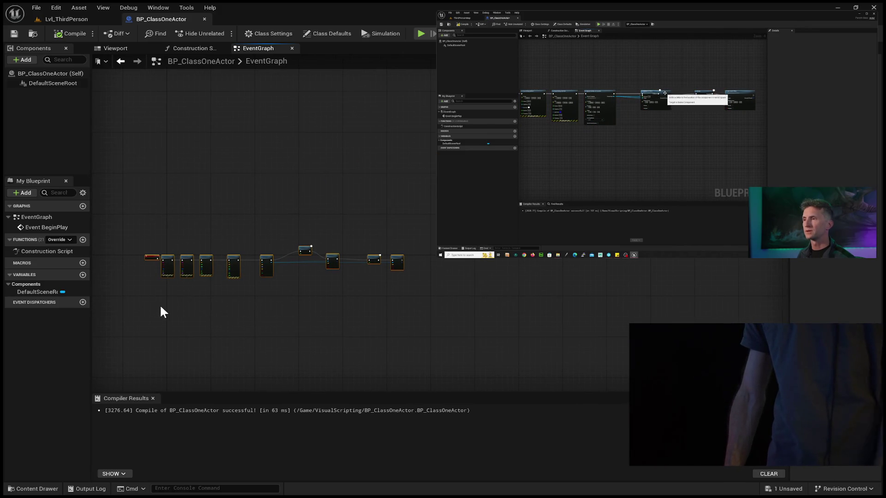
{"action": "key", "text": "q"}
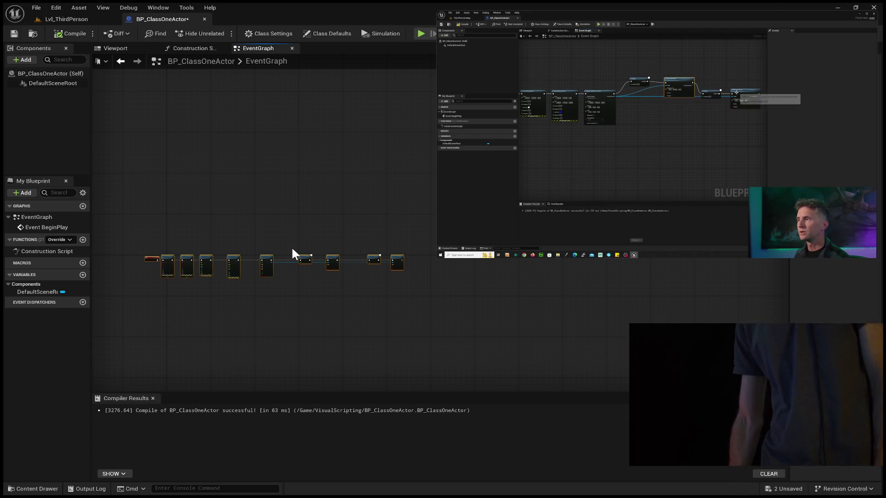
{"action": "scroll", "coordinate": [336, 272], "scroll_direction": "up", "scroll_amount": 5}
{"action": "scroll", "coordinate": [336, 277], "scroll_direction": "down", "scroll_amount": 1}
{"action": "mouse_move", "coordinate": [247, 218]}
{"action": "left_mouse_down"}
{"action": "mouse_move", "coordinate": [240, 197]}
{"action": "mouse_move", "coordinate": [245, 235]}
{"action": "mouse_move", "coordinate": [248, 174]}
{"action": "left_mouse_up"}
{"action": "left_click", "coordinate": [247, 213]}
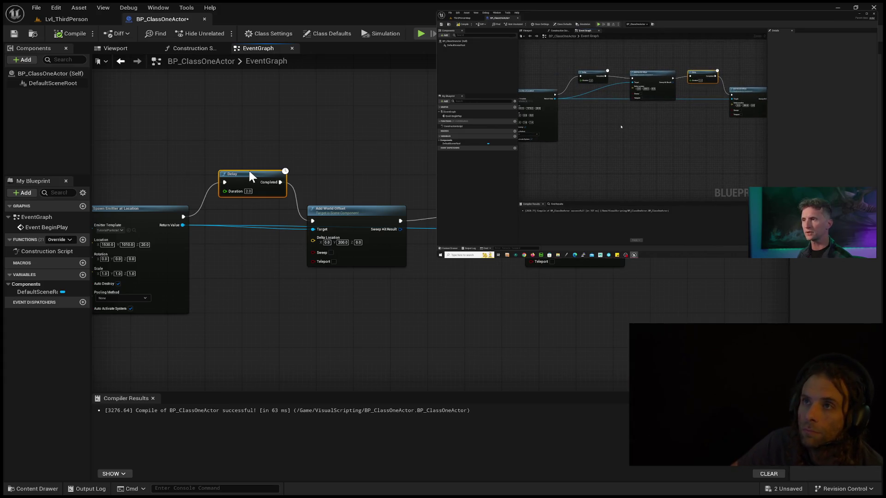
{"action": "left_click_drag", "start_coordinate": [249, 172], "coordinate": [249, 167]}
{"action": "mouse_move", "coordinate": [378, 210]}
{"action": "left_mouse_down"}
{"action": "mouse_move", "coordinate": [384, 155]}
{"action": "mouse_move", "coordinate": [389, 165]}
{"action": "left_mouse_up"}
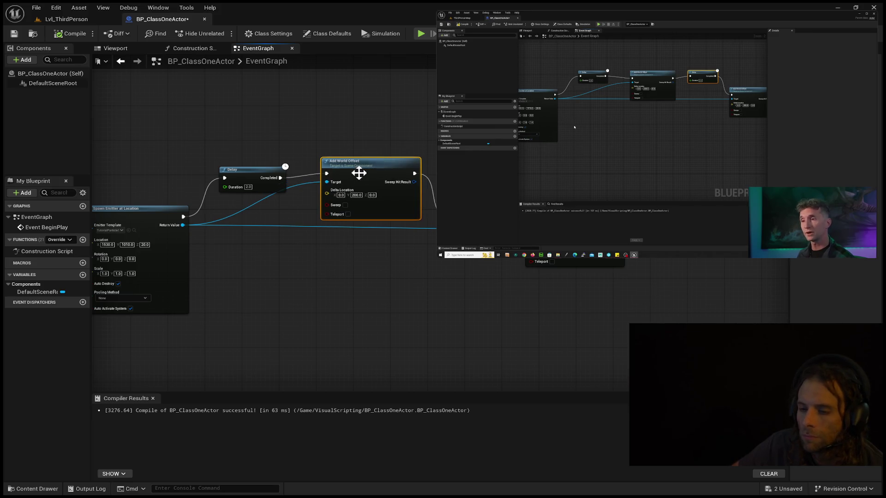
{"action": "left_click_drag", "start_coordinate": [234, 173], "coordinate": [231, 162]}
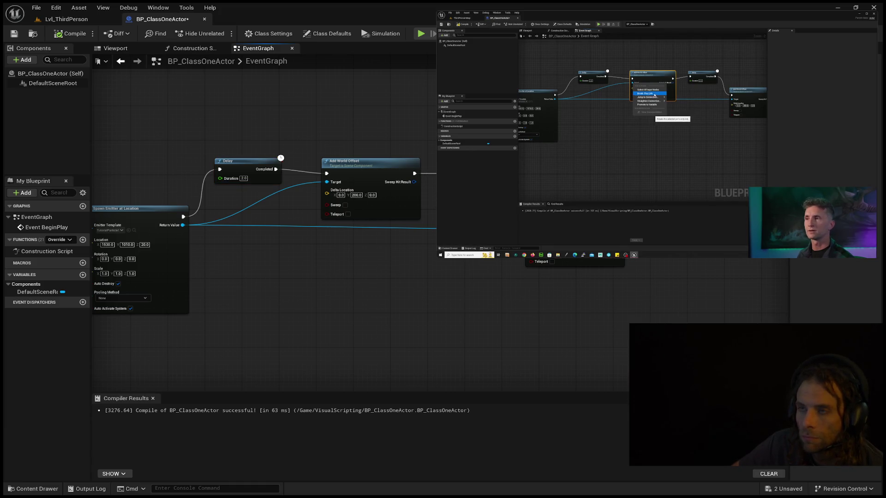
{"action": "left_click", "coordinate": [373, 210]}
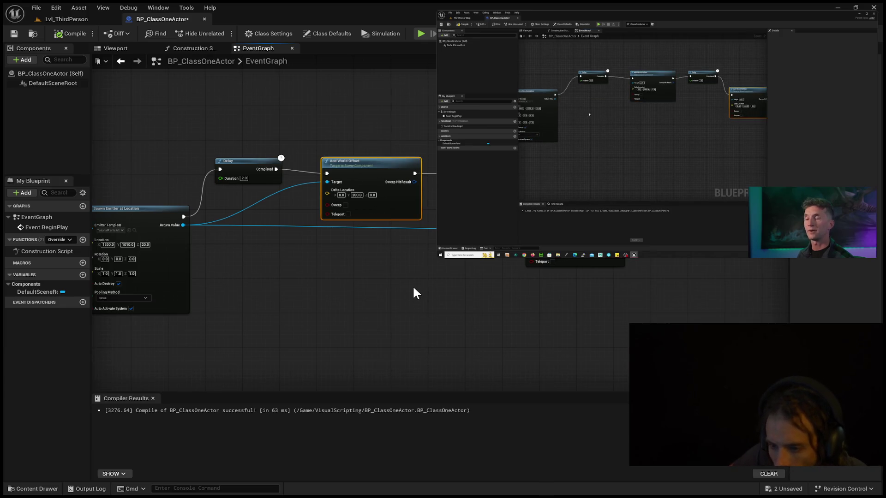
{"action": "key", "text": "ctrl+z"}
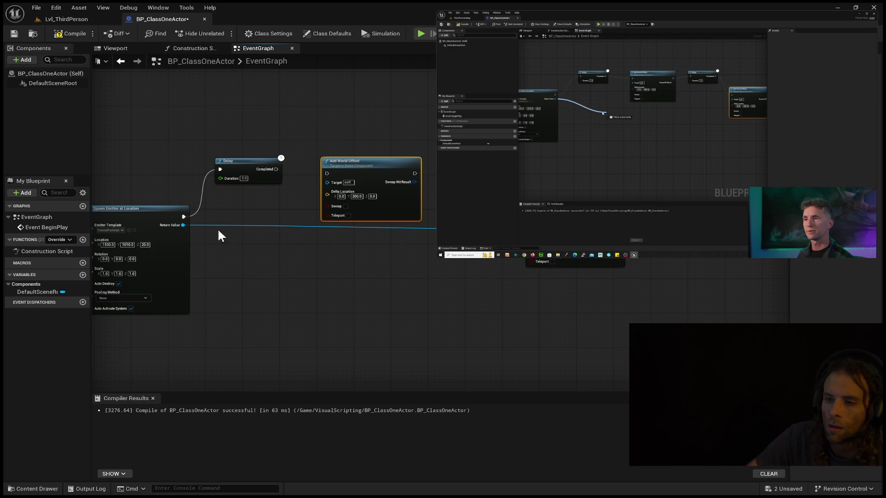
{"action": "key", "text": "ctrl+y"}
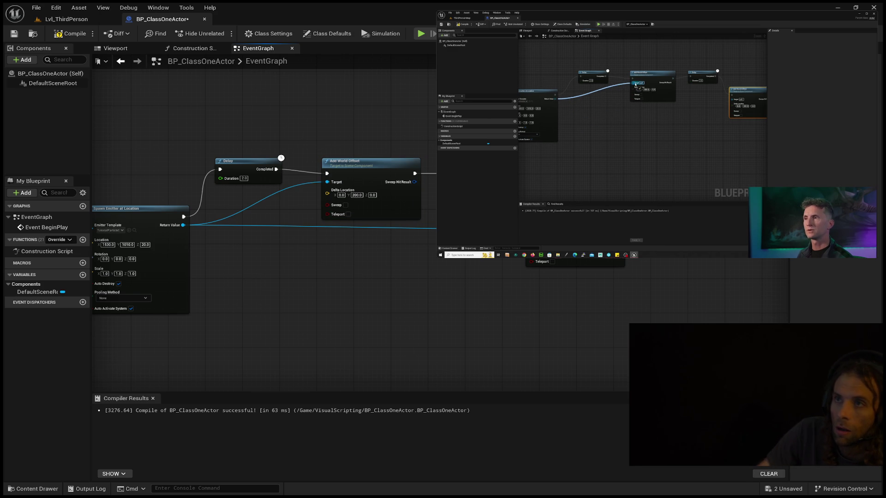
{"action": "mouse_move", "coordinate": [638, 141]}
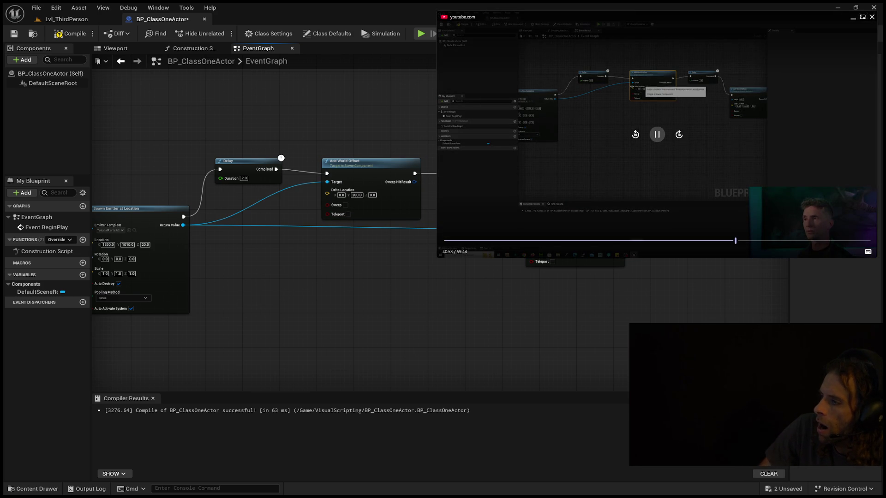
Replay the reference tutorial, then break Return Value's link to the second Add World Offset's Target.
{"action": "left_click", "coordinate": [637, 138]}
{"action": "left_click", "coordinate": [637, 138]}
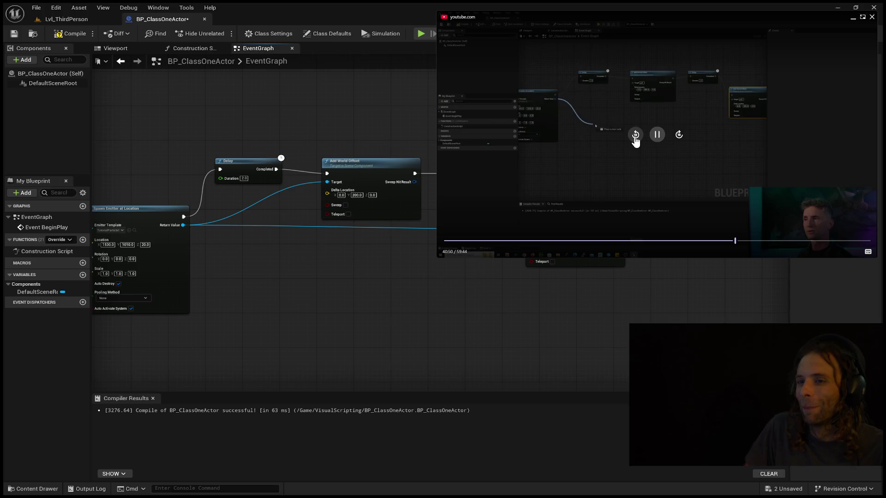
{"action": "left_click", "coordinate": [635, 138]}
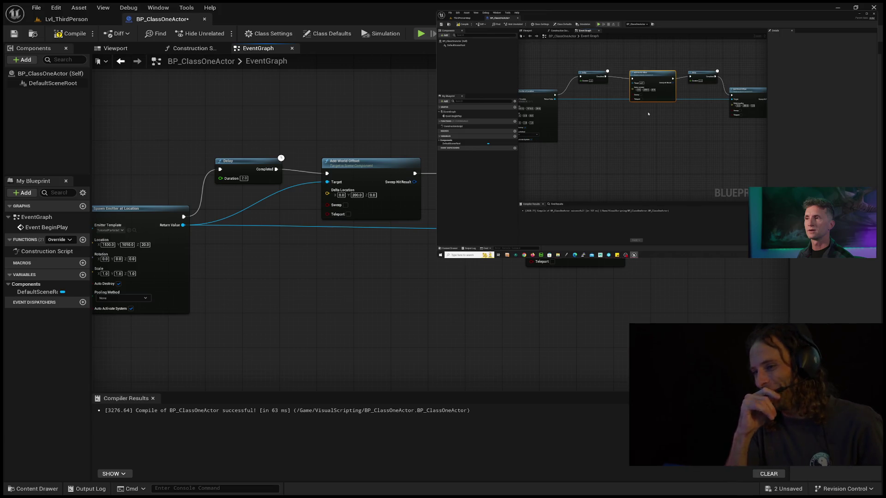
{"action": "mouse_move", "coordinate": [640, 178]}
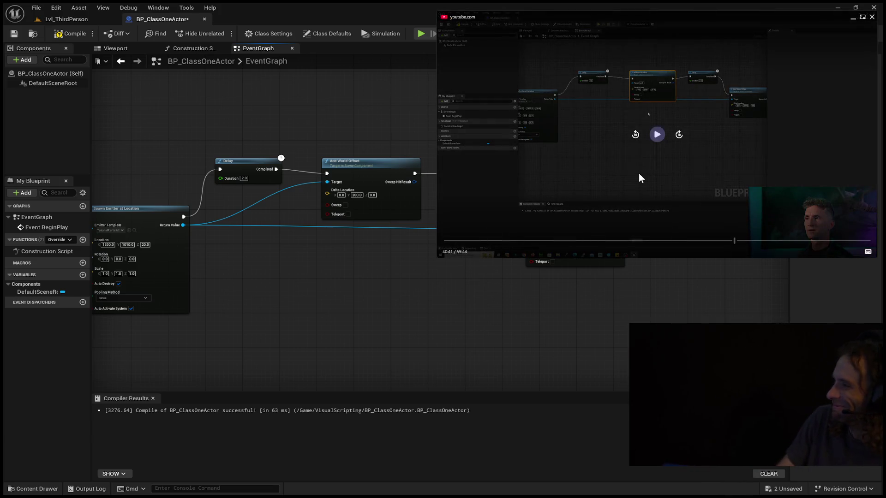
{"action": "left_click", "coordinate": [653, 142]}
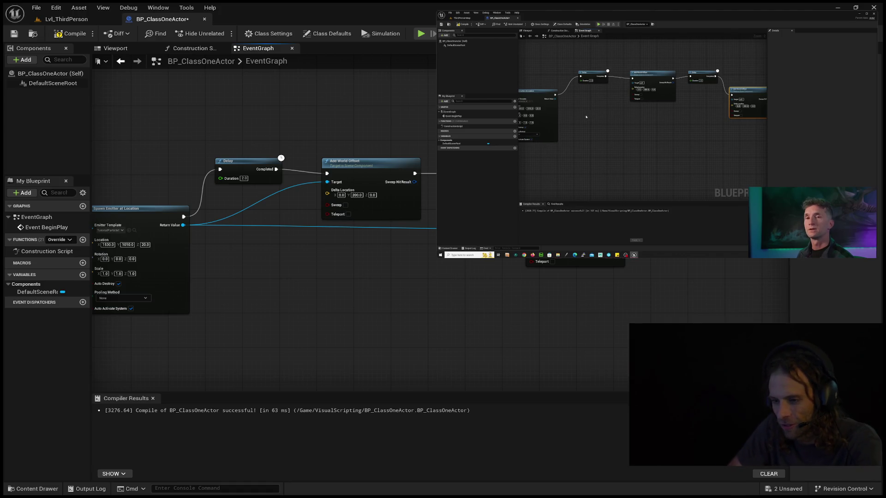
{"action": "left_click", "coordinate": [557, 260]}
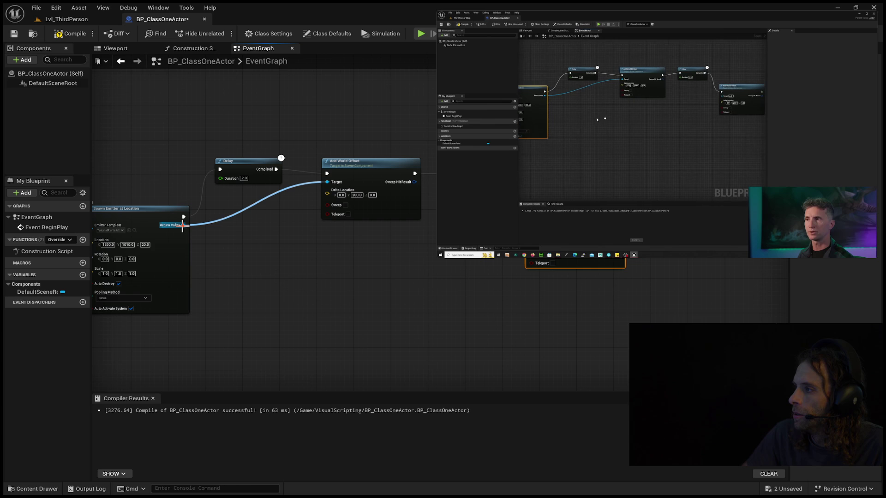
Insert a reroute node on the Return Value wire and lower the first Add World Offset slightly.
{"action": "left_click", "coordinate": [174, 237]}
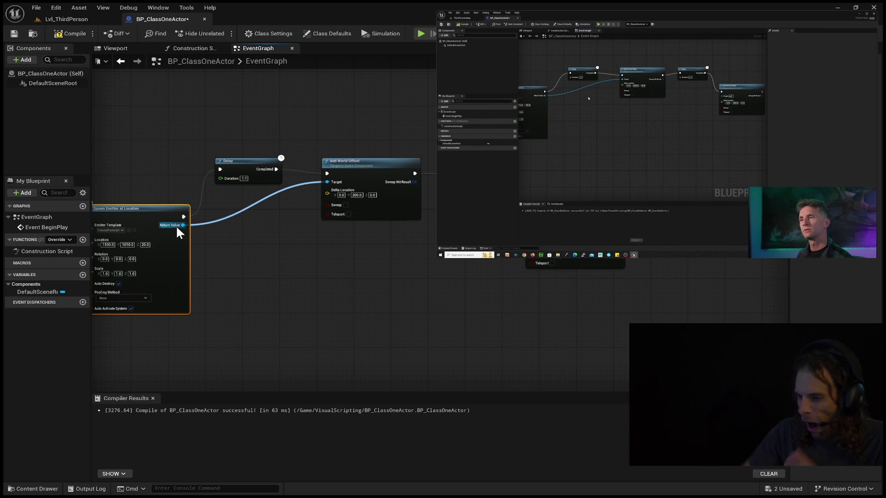
{"action": "left_click", "coordinate": [243, 213]}
{"action": "double_click", "coordinate": [242, 210]}
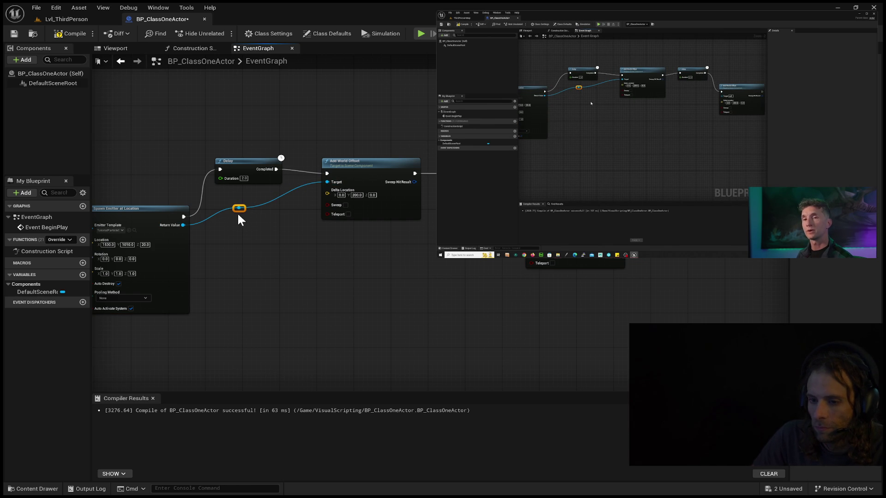
{"action": "mouse_move", "coordinate": [238, 211]}
{"action": "left_mouse_down"}
{"action": "mouse_move", "coordinate": [258, 242]}
{"action": "mouse_move", "coordinate": [250, 206]}
{"action": "mouse_move", "coordinate": [256, 253]}
{"action": "mouse_move", "coordinate": [346, 295]}
{"action": "mouse_move", "coordinate": [493, 290]}
{"action": "mouse_move", "coordinate": [324, 298]}
{"action": "mouse_move", "coordinate": [251, 264]}
{"action": "mouse_move", "coordinate": [244, 282]}
{"action": "mouse_move", "coordinate": [279, 283]}
{"action": "mouse_move", "coordinate": [283, 317]}
{"action": "mouse_move", "coordinate": [267, 281]}
{"action": "mouse_move", "coordinate": [268, 295]}
{"action": "left_mouse_up"}
{"action": "mouse_move", "coordinate": [357, 161]}
{"action": "left_mouse_down"}
{"action": "mouse_move", "coordinate": [357, 207]}
{"action": "mouse_move", "coordinate": [365, 192]}
{"action": "left_mouse_up"}
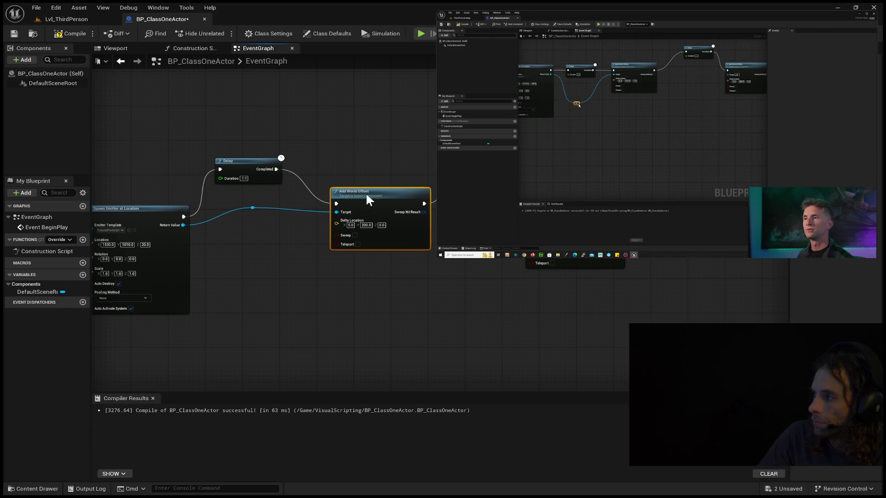
{"action": "mouse_move", "coordinate": [252, 207]}
{"action": "left_mouse_down"}
{"action": "mouse_move", "coordinate": [249, 245]}
{"action": "mouse_move", "coordinate": [253, 208]}
{"action": "left_mouse_up"}
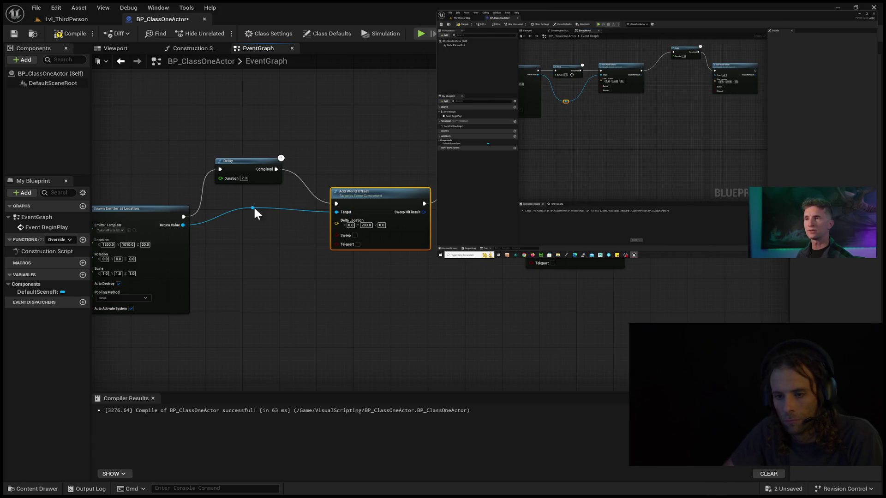
Cancel a loose wire and move the reroute node lower in the graph.
{"action": "mouse_move", "coordinate": [253, 207]}
{"action": "left_mouse_down"}
{"action": "mouse_move", "coordinate": [261, 254]}
{"action": "mouse_move", "coordinate": [287, 295]}
{"action": "mouse_move", "coordinate": [261, 224]}
{"action": "mouse_move", "coordinate": [242, 203]}
{"action": "left_mouse_up"}
{"action": "left_click", "coordinate": [240, 209]}
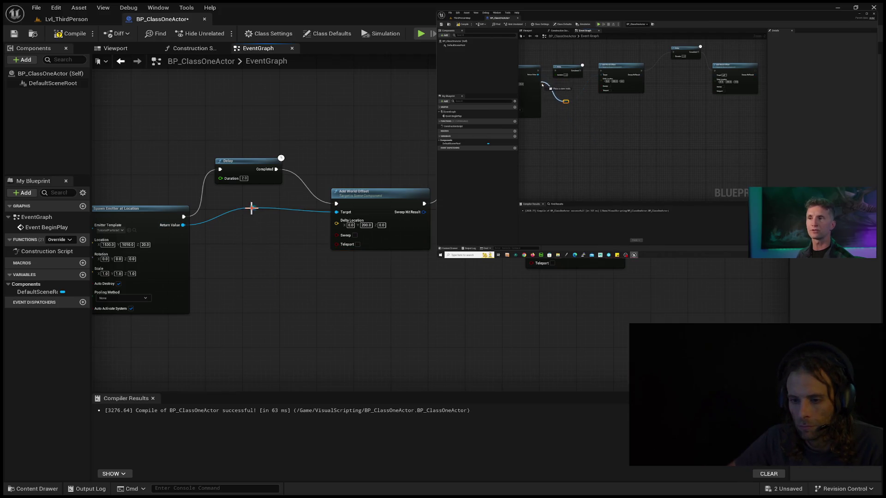
{"action": "left_click", "coordinate": [252, 208]}
{"action": "mouse_move", "coordinate": [249, 207]}
{"action": "left_mouse_down"}
{"action": "mouse_move", "coordinate": [237, 222]}
{"action": "mouse_move", "coordinate": [279, 257]}
{"action": "mouse_move", "coordinate": [255, 267]}
{"action": "mouse_move", "coordinate": [267, 293]}
{"action": "mouse_move", "coordinate": [506, 276]}
{"action": "mouse_move", "coordinate": [498, 233]}
{"action": "mouse_move", "coordinate": [522, 231]}
{"action": "mouse_move", "coordinate": [564, 274]}
{"action": "left_mouse_up"}
{"action": "left_click", "coordinate": [270, 290]}
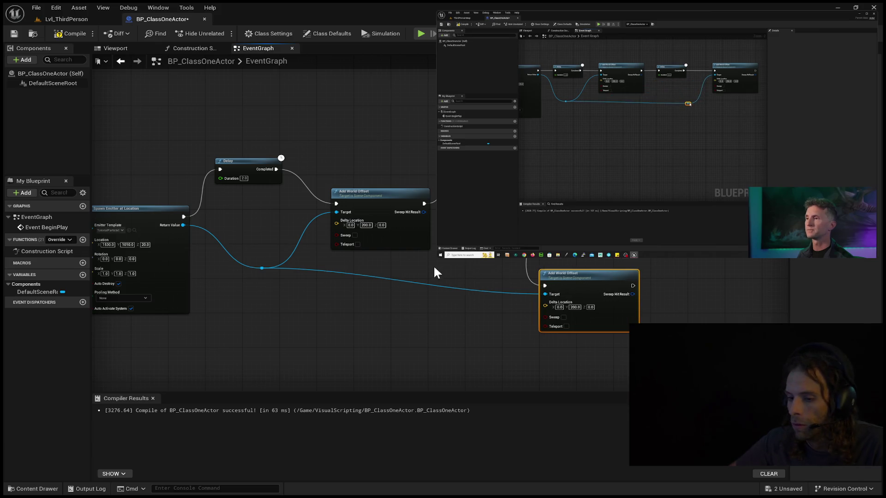
Undo the second Add World Offset move and remove an extra reroute point on the Target wire.
{"action": "key", "text": "ctrl+z"}
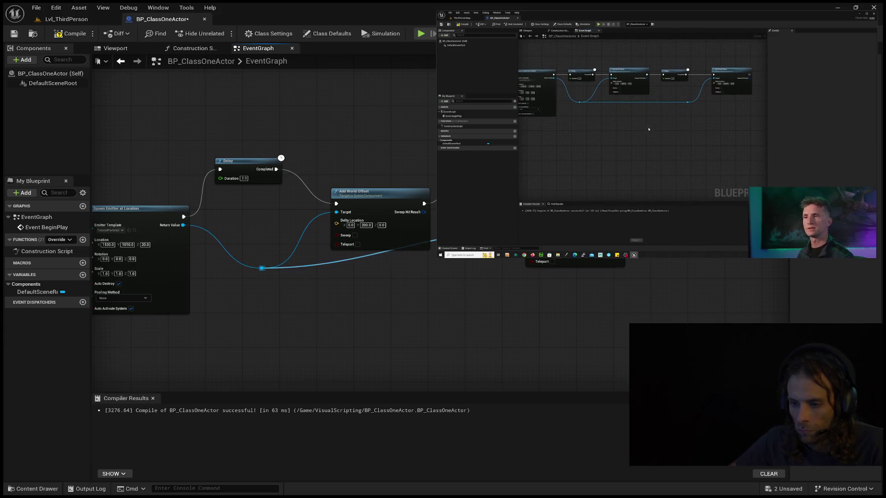
{"action": "mouse_move", "coordinate": [433, 238]}
{"action": "left_mouse_down"}
{"action": "mouse_move", "coordinate": [437, 291]}
{"action": "mouse_move", "coordinate": [499, 264]}
{"action": "mouse_move", "coordinate": [484, 254]}
{"action": "left_mouse_up"}
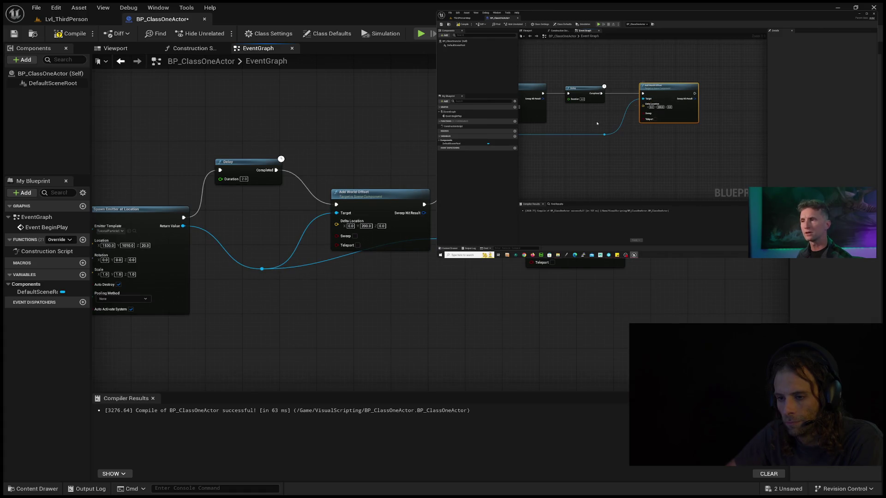
{"action": "left_click", "coordinate": [577, 264]}
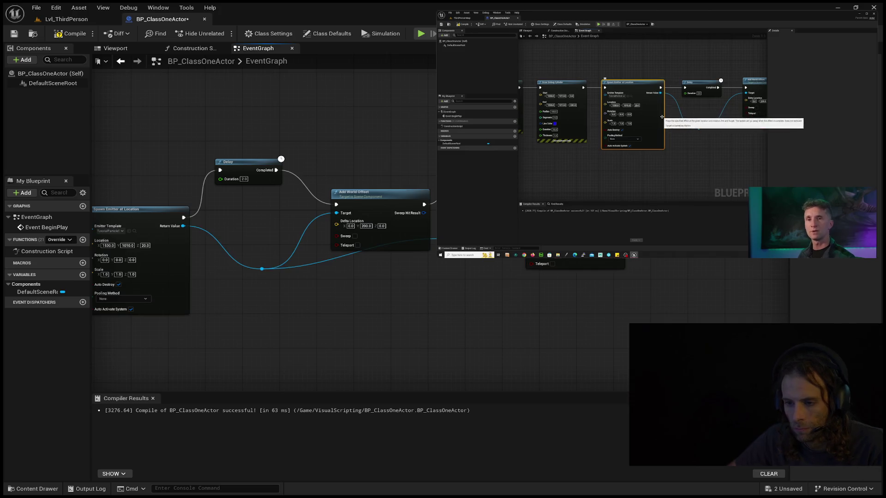
{"action": "left_click", "coordinate": [452, 256]}
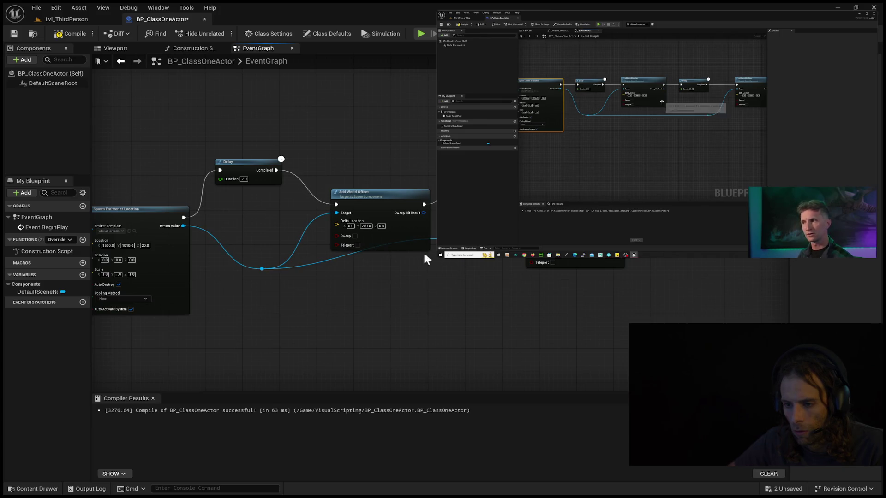
{"action": "double_click", "coordinate": [337, 256]}
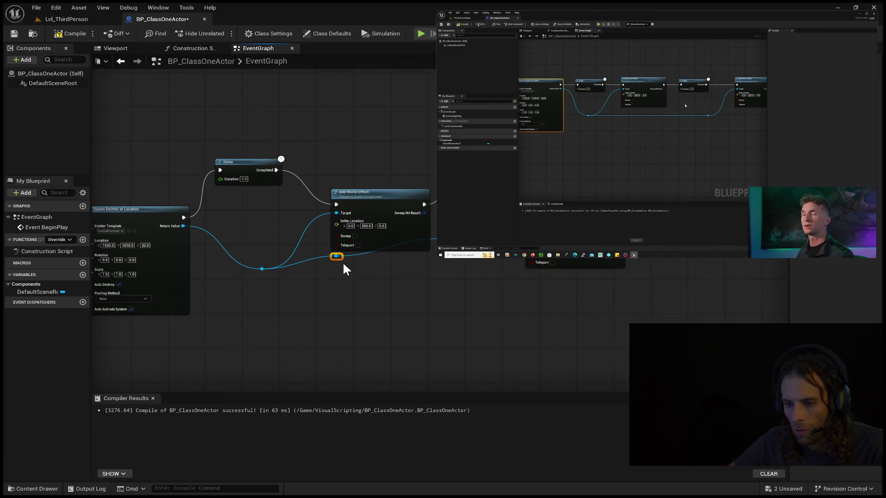
{"action": "key", "text": "ctrl+z"}
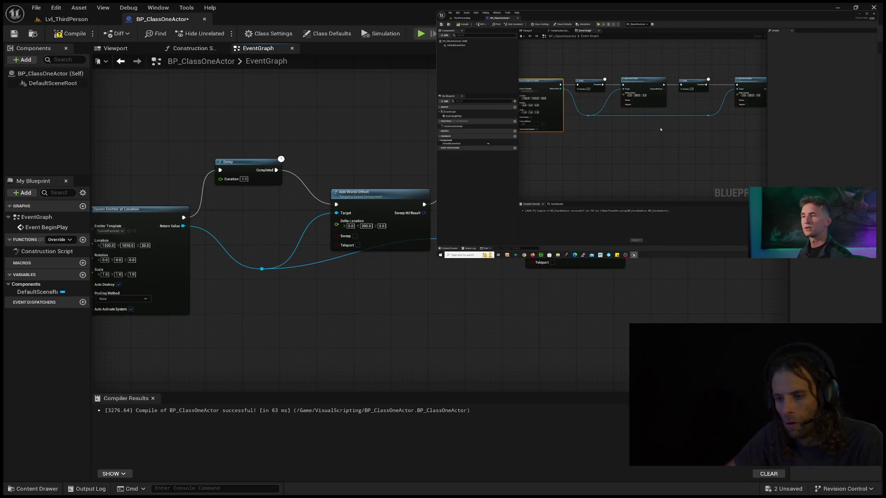
{"action": "mouse_move", "coordinate": [614, 123]}
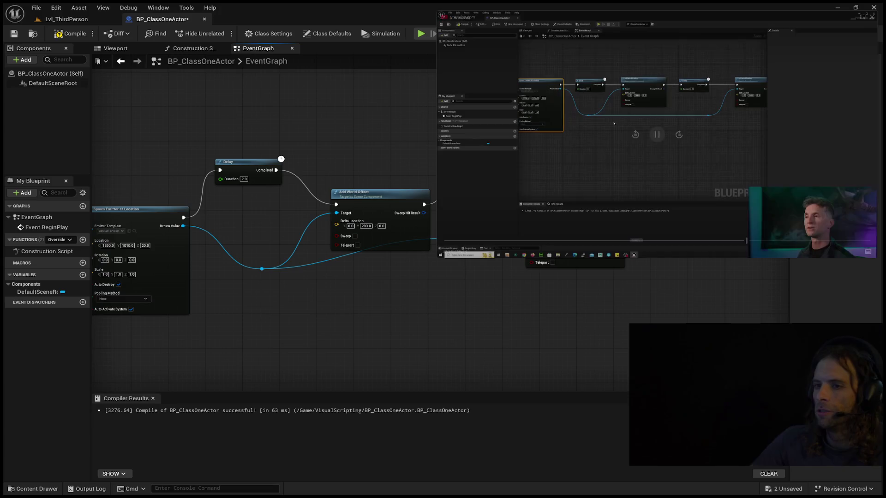
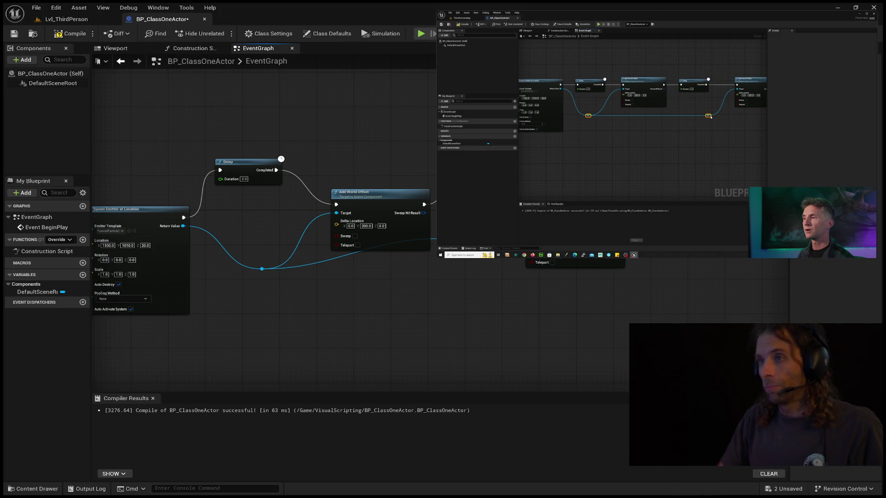
Move the Add World Offset node up and slightly left in the EventGraph.
{"action": "left_click", "coordinate": [656, 136]}
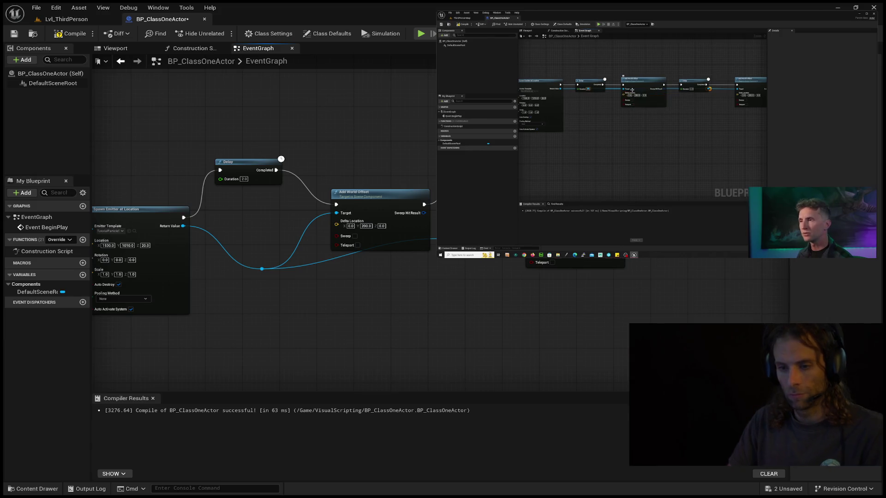
{"action": "mouse_move", "coordinate": [424, 242]}
{"action": "left_mouse_down"}
{"action": "mouse_move", "coordinate": [421, 257]}
{"action": "mouse_move", "coordinate": [413, 204]}
{"action": "left_mouse_up"}
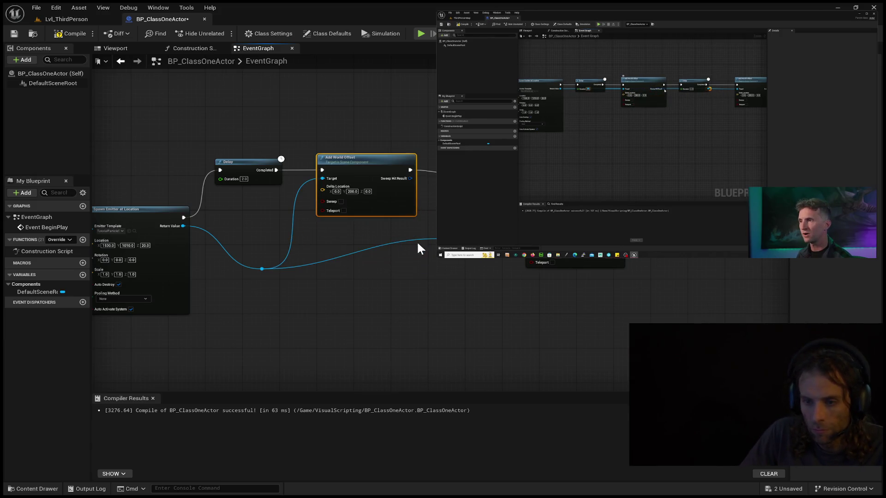
{"action": "left_click", "coordinate": [417, 237]}
{"action": "left_click_drag", "start_coordinate": [417, 239], "coordinate": [417, 255]}
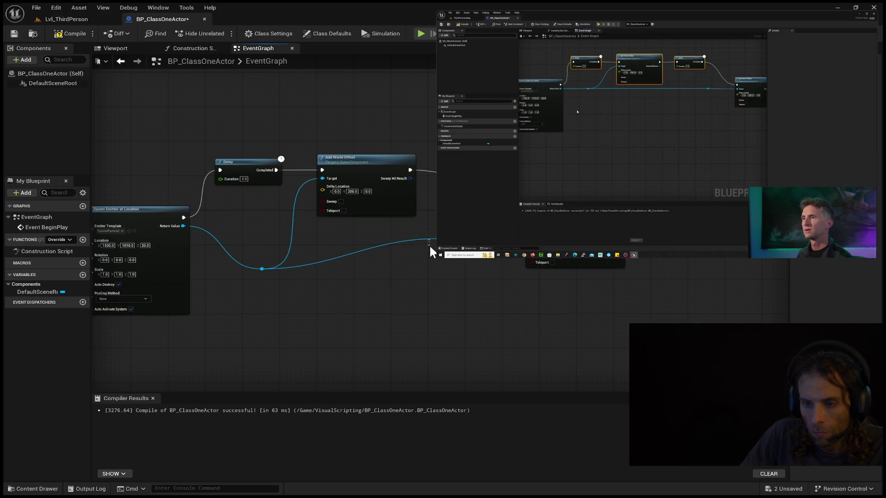
Raise the reroute knot on the blue Return Value wire, then delete the node at the right edge.
{"action": "left_click_drag", "start_coordinate": [432, 241], "coordinate": [434, 274]}
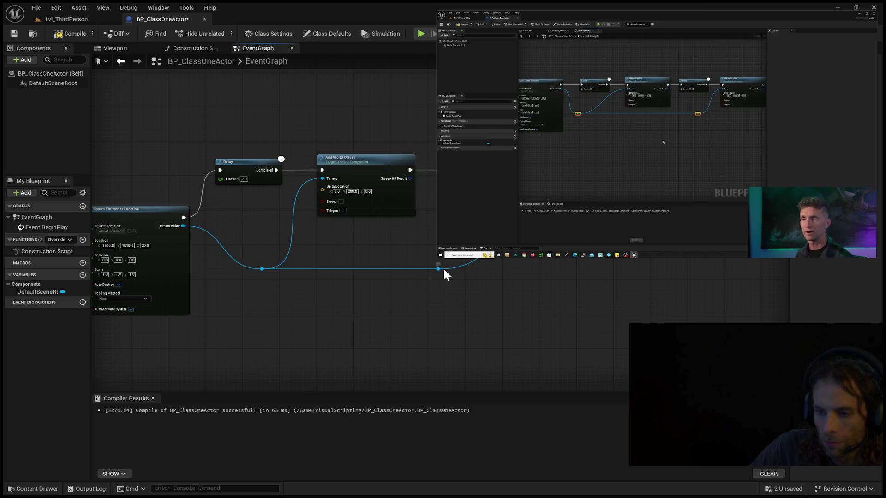
{"action": "left_click", "coordinate": [444, 269]}
{"action": "mouse_move", "coordinate": [444, 270]}
{"action": "left_mouse_down"}
{"action": "mouse_move", "coordinate": [462, 240]}
{"action": "mouse_move", "coordinate": [457, 253]}
{"action": "left_mouse_up"}
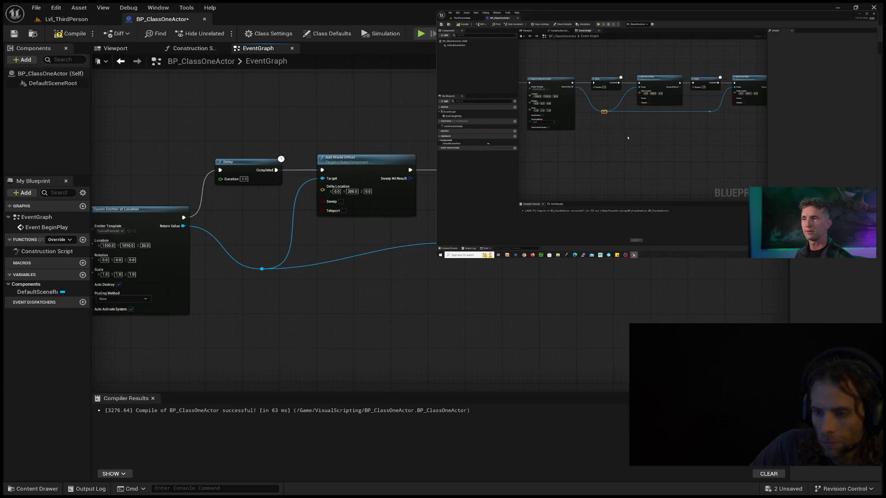
{"action": "left_click_drag", "start_coordinate": [267, 267], "coordinate": [268, 244]}
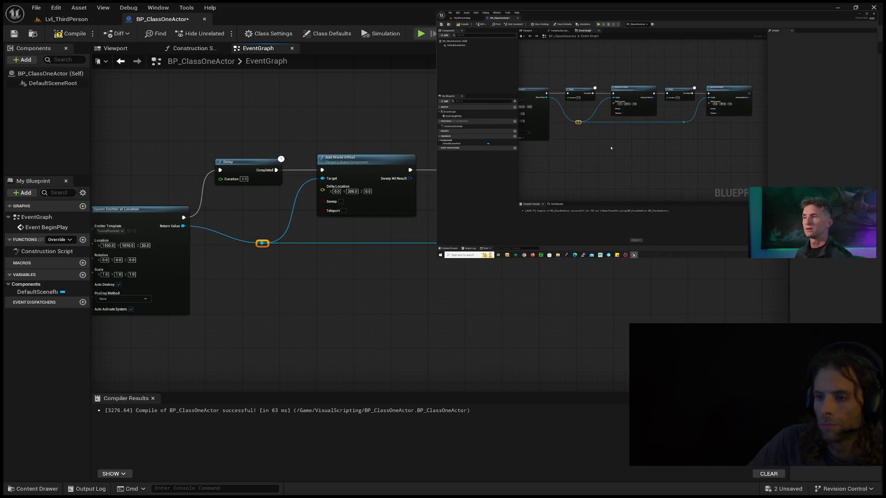
{"action": "key", "text": "Escape"}
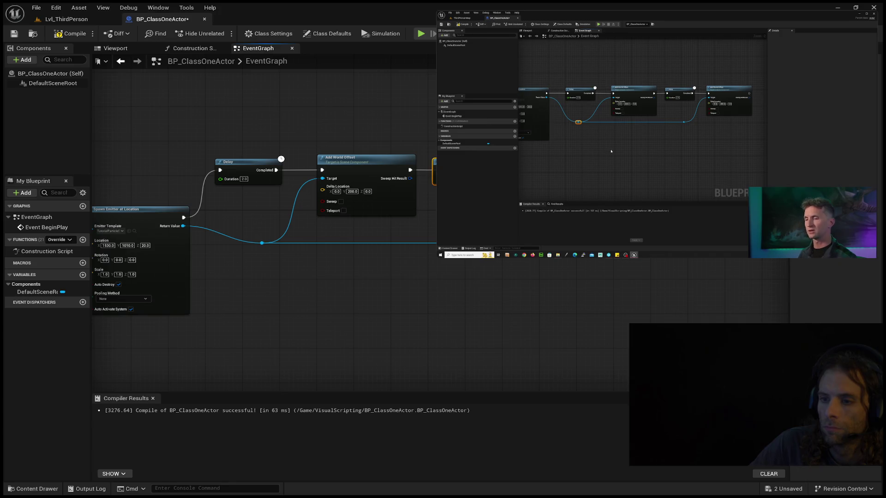
{"action": "key", "text": "Delete"}
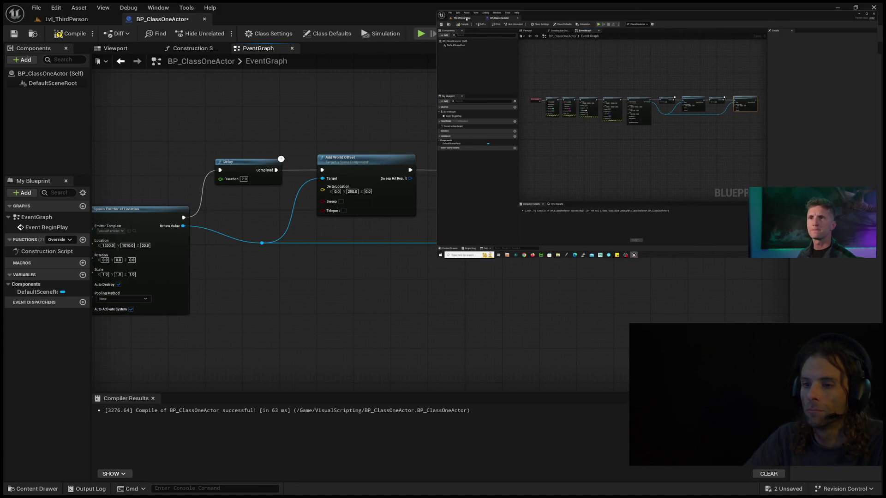
Compile BP_ClassOneActor, play Lvl_ThirdPerson to test the emitter offset, then return to the blueprint.
{"action": "left_click", "coordinate": [69, 33]}
{"action": "left_click", "coordinate": [55, 18]}
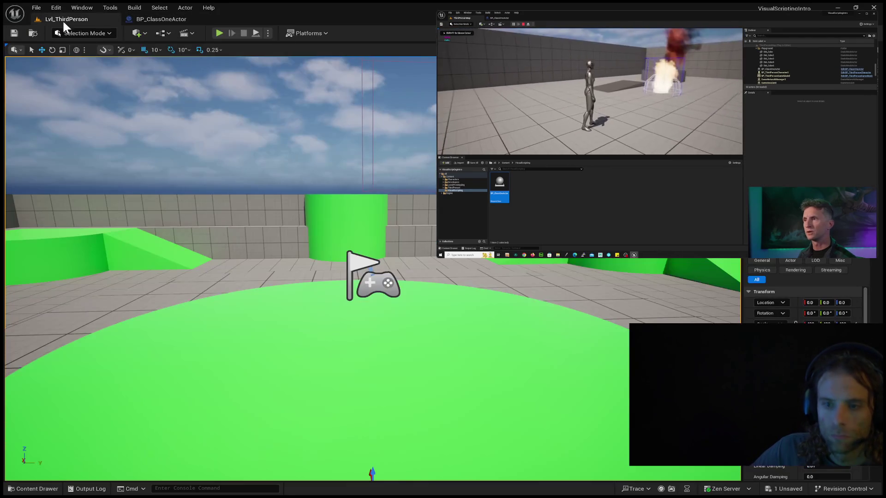
{"action": "left_click", "coordinate": [215, 33]}
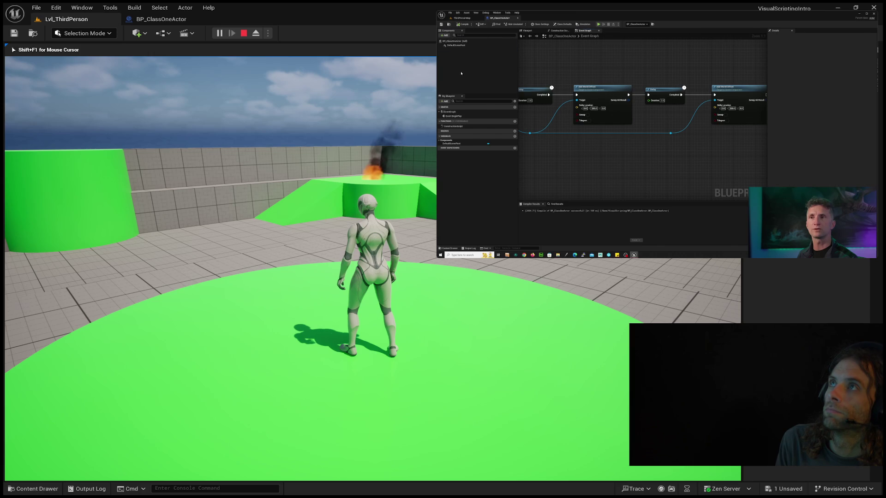
{"action": "mouse_move", "coordinate": [220, 267]}
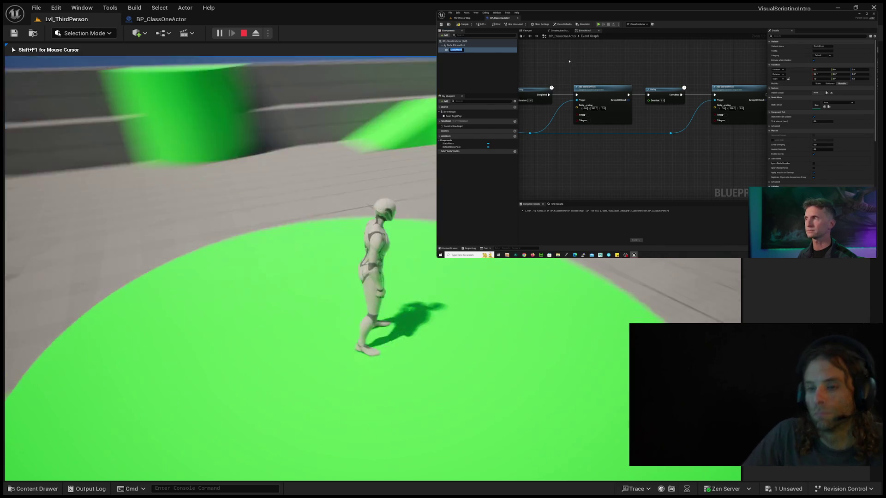
{"action": "left_click", "coordinate": [140, 21]}
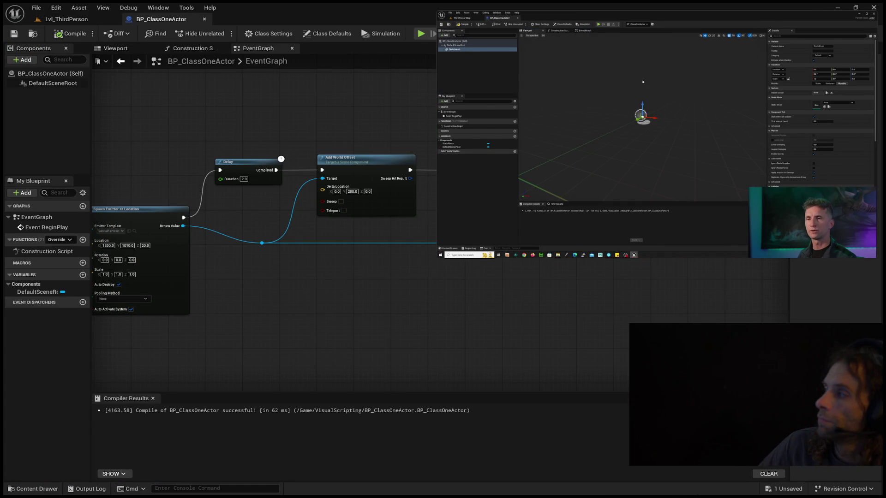
{"action": "mouse_move", "coordinate": [588, 72]}
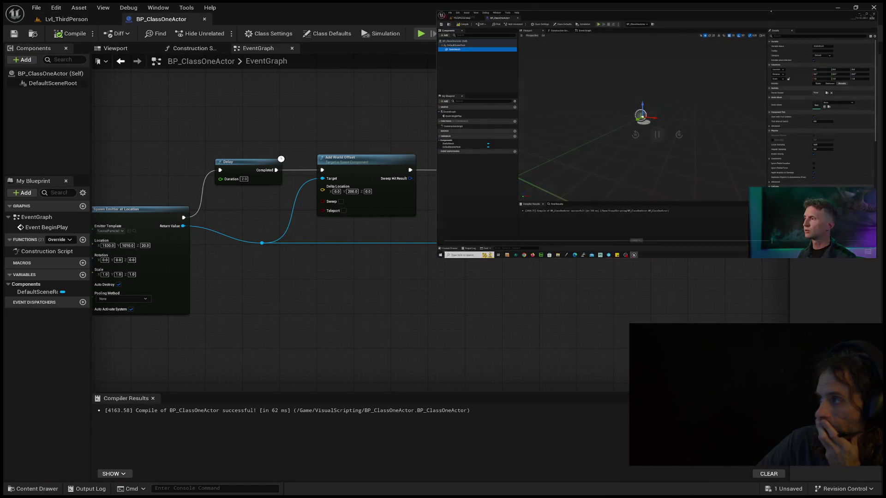
{"action": "left_click", "coordinate": [635, 136]}
{"action": "left_click", "coordinate": [635, 135]}
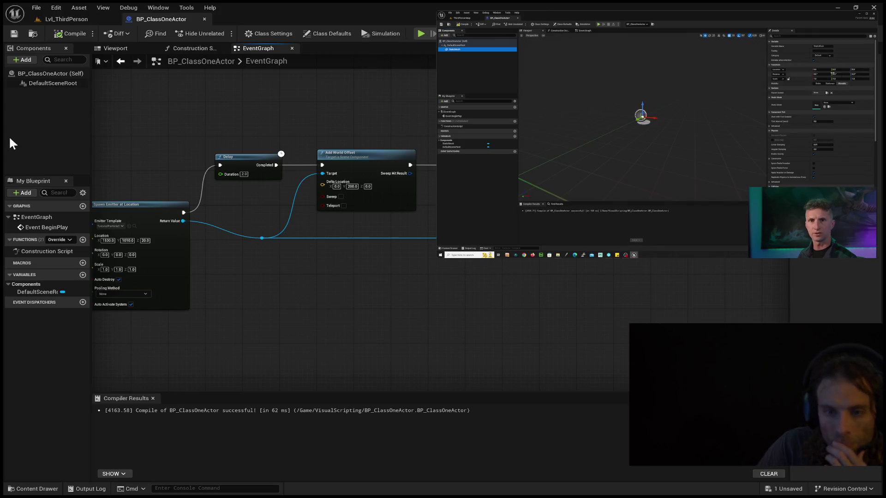
{"action": "key", "text": "ctrl+v"}
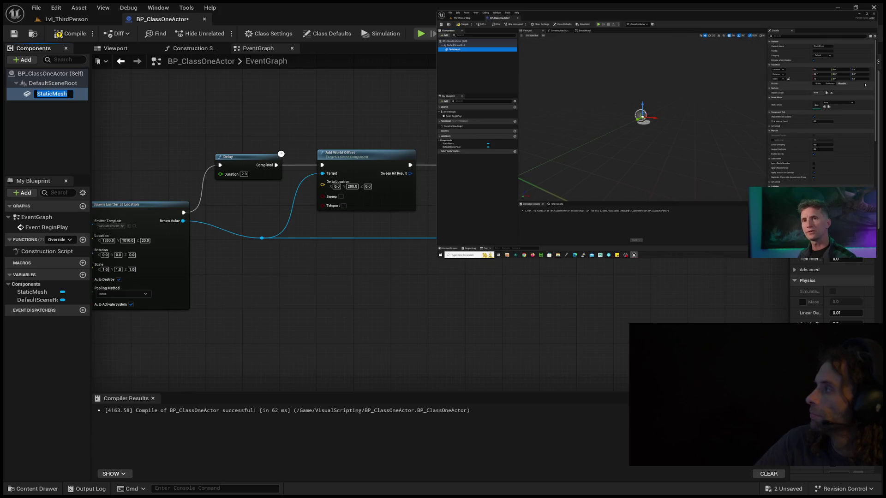
Keep the StaticMesh component's default name, preview it in the Viewport, and assign the Cube mesh.
{"action": "mouse_move", "coordinate": [657, 138]}
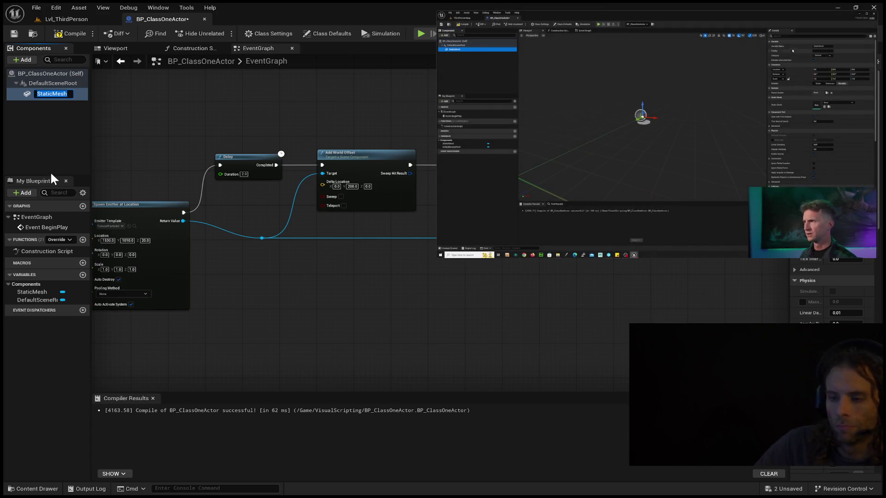
{"action": "key", "text": "Return"}
{"action": "left_click", "coordinate": [40, 92]}
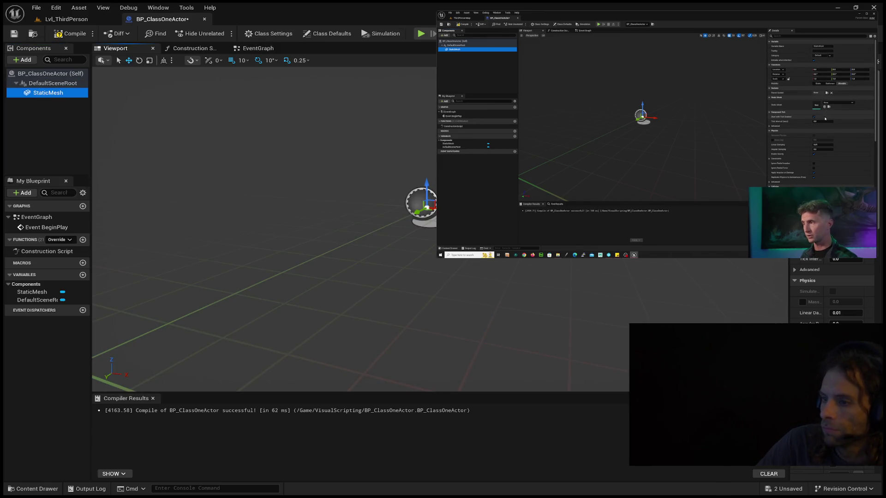
{"action": "left_click_drag", "start_coordinate": [789, 295], "coordinate": [720, 295]}
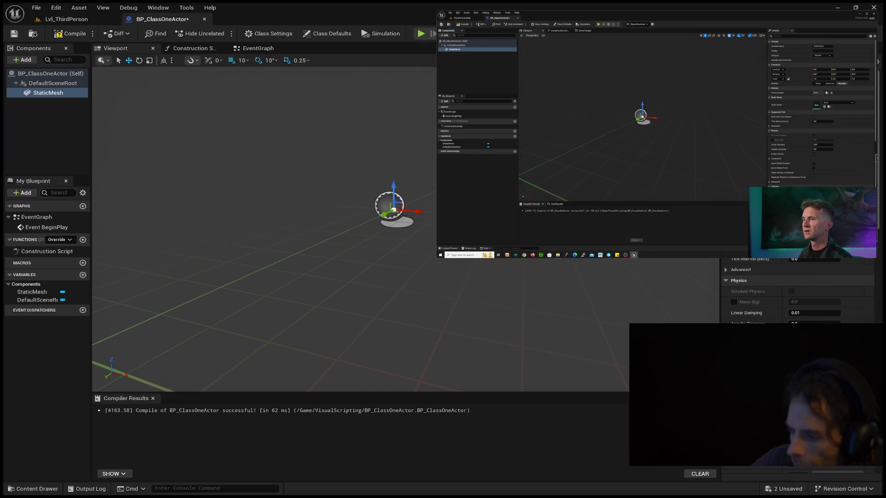
{"action": "key", "text": "Return"}
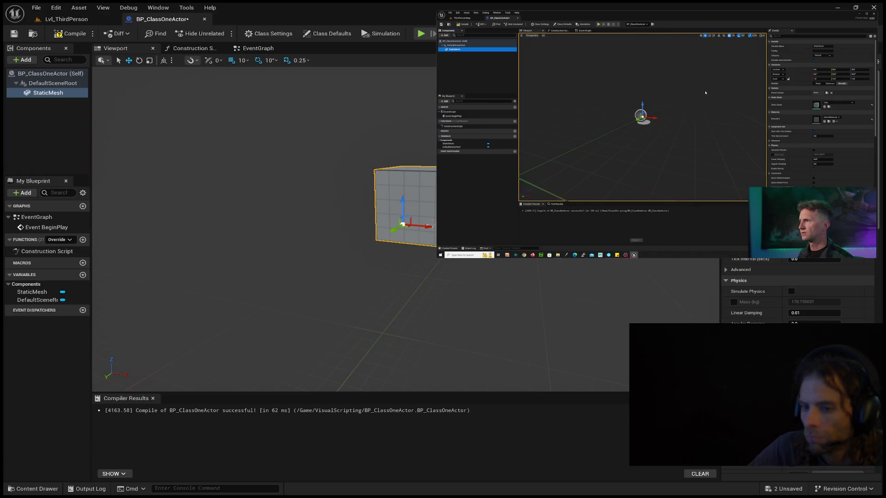
Zoom and pan the blueprint viewport to inspect the new cube StaticMesh.
{"action": "scroll", "coordinate": [402, 203], "scroll_direction": "up", "scroll_amount": 2}
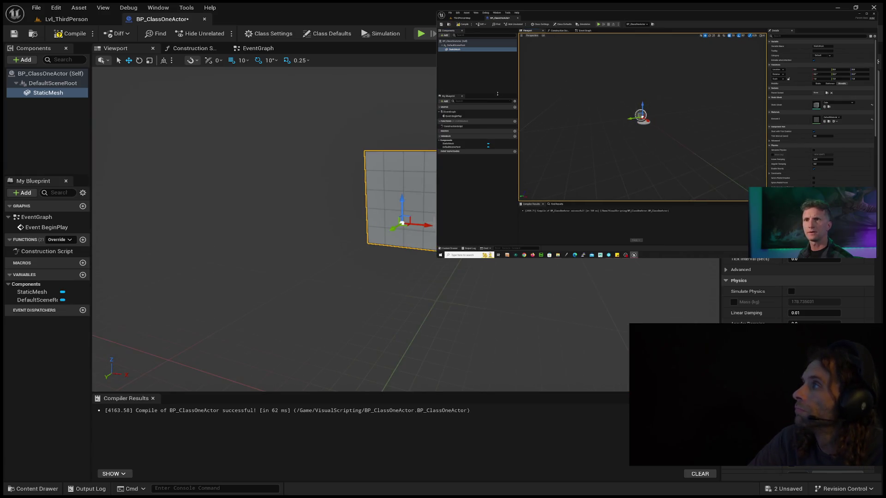
{"action": "scroll", "coordinate": [401, 203], "scroll_direction": "up", "scroll_amount": 2}
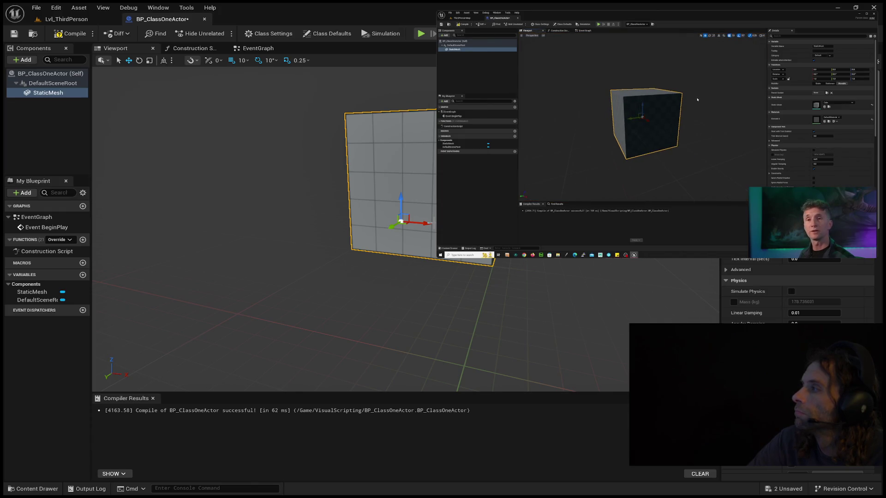
{"action": "scroll", "coordinate": [401, 203], "scroll_direction": "down", "scroll_amount": 2}
{"action": "scroll", "coordinate": [430, 224], "scroll_direction": "up", "scroll_amount": 3}
{"action": "scroll", "coordinate": [430, 224], "scroll_direction": "down", "scroll_amount": 5}
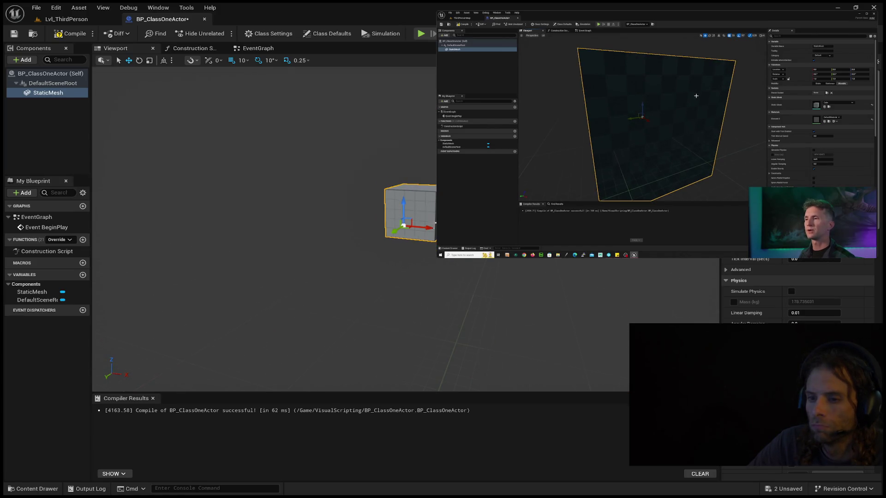
{"action": "left_click_drag", "start_coordinate": [434, 224], "coordinate": [457, 275]}
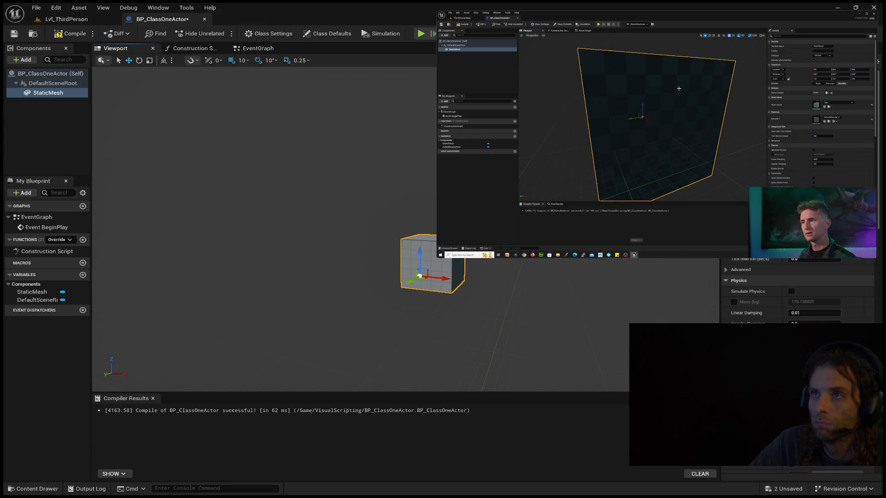
{"action": "scroll", "coordinate": [433, 226], "scroll_direction": "up", "scroll_amount": 5}
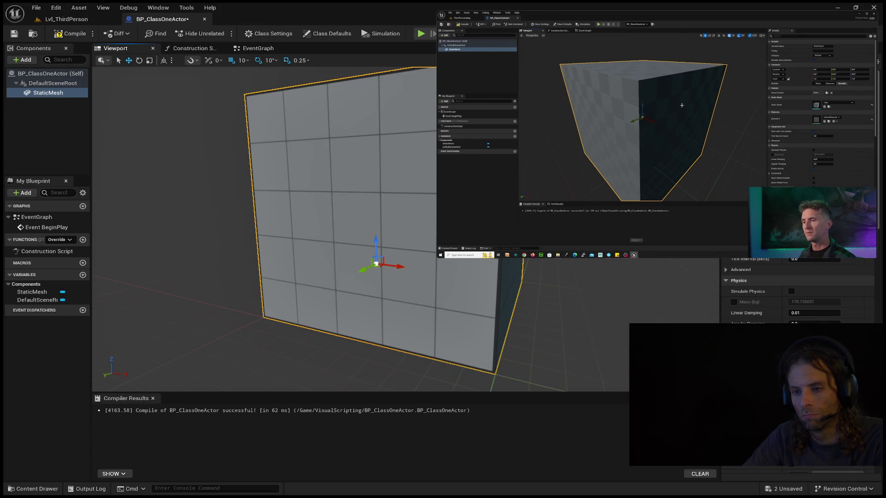
{"action": "left_click_drag", "start_coordinate": [432, 223], "coordinate": [442, 217]}
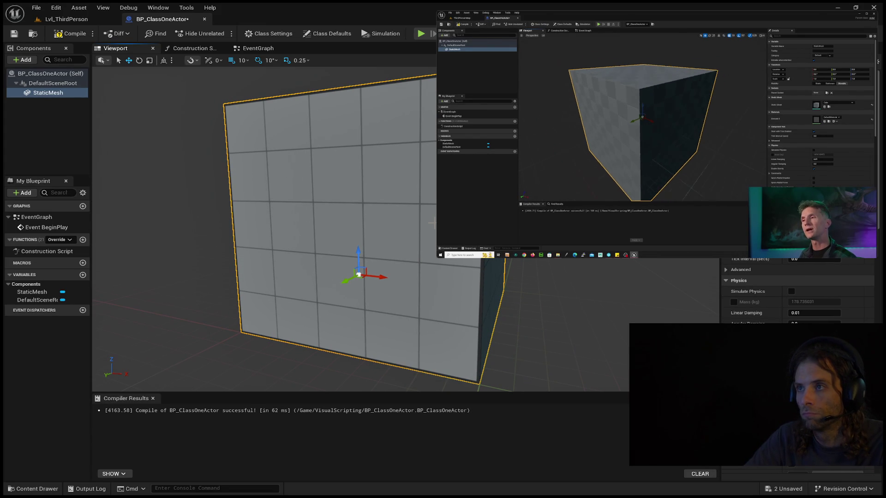
{"action": "scroll", "coordinate": [798, 295], "scroll_direction": "up", "scroll_amount": 3}
{"action": "scroll", "coordinate": [432, 223], "scroll_direction": "up", "scroll_amount": 2}
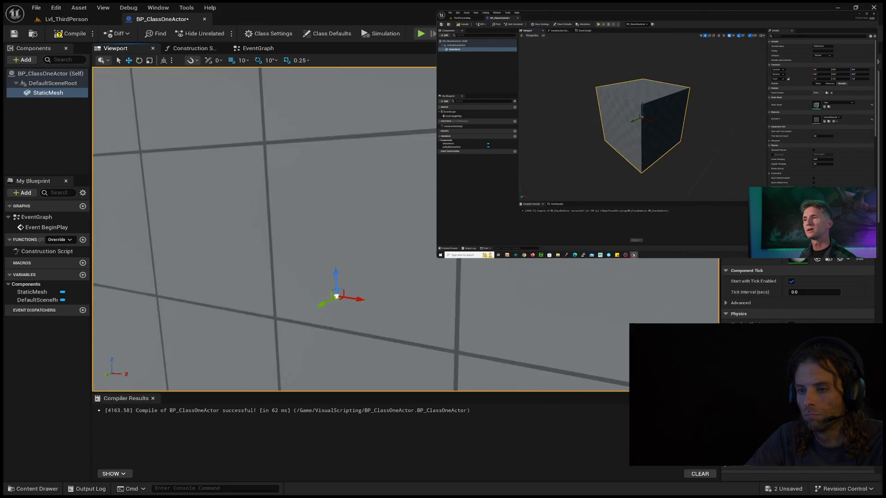
{"action": "scroll", "coordinate": [432, 224], "scroll_direction": "down", "scroll_amount": 8}
{"action": "scroll", "coordinate": [401, 228], "scroll_direction": "up", "scroll_amount": 5}
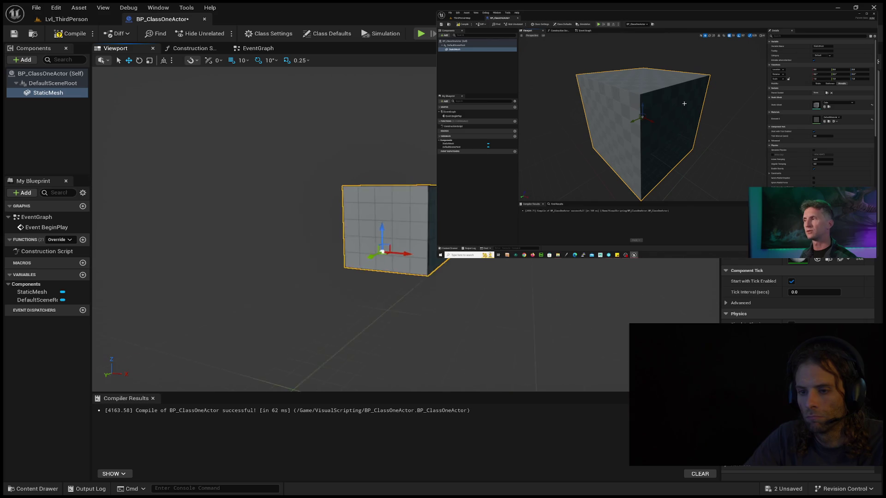
{"action": "scroll", "coordinate": [402, 228], "scroll_direction": "down", "scroll_amount": 2}
{"action": "scroll", "coordinate": [369, 235], "scroll_direction": "down", "scroll_amount": 1}
{"action": "scroll", "coordinate": [369, 236], "scroll_direction": "up", "scroll_amount": 1}
{"action": "scroll", "coordinate": [369, 235], "scroll_direction": "down", "scroll_amount": 1}
{"action": "scroll", "coordinate": [369, 235], "scroll_direction": "up", "scroll_amount": 3}
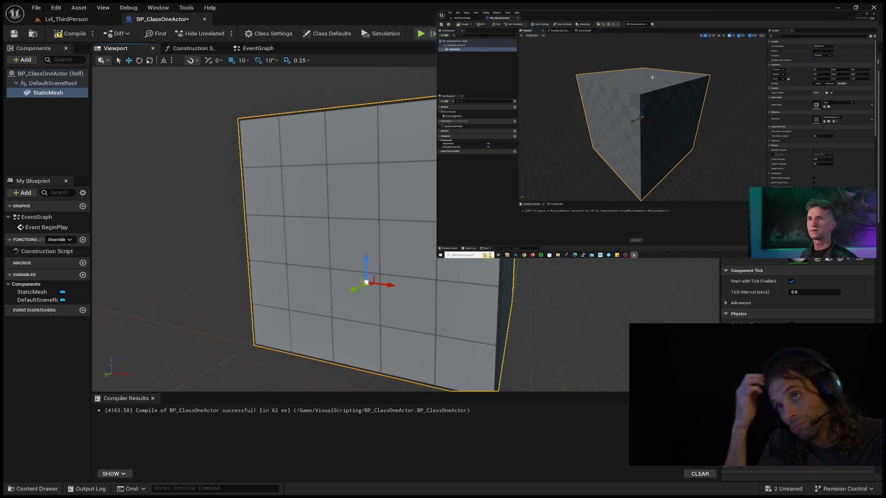
{"action": "scroll", "coordinate": [330, 244], "scroll_direction": "up", "scroll_amount": 1}
{"action": "scroll", "coordinate": [329, 244], "scroll_direction": "down", "scroll_amount": 6}
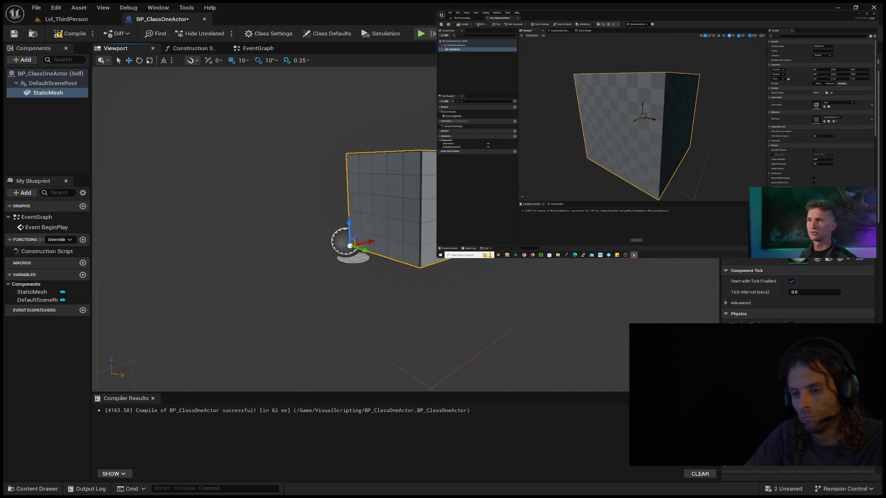